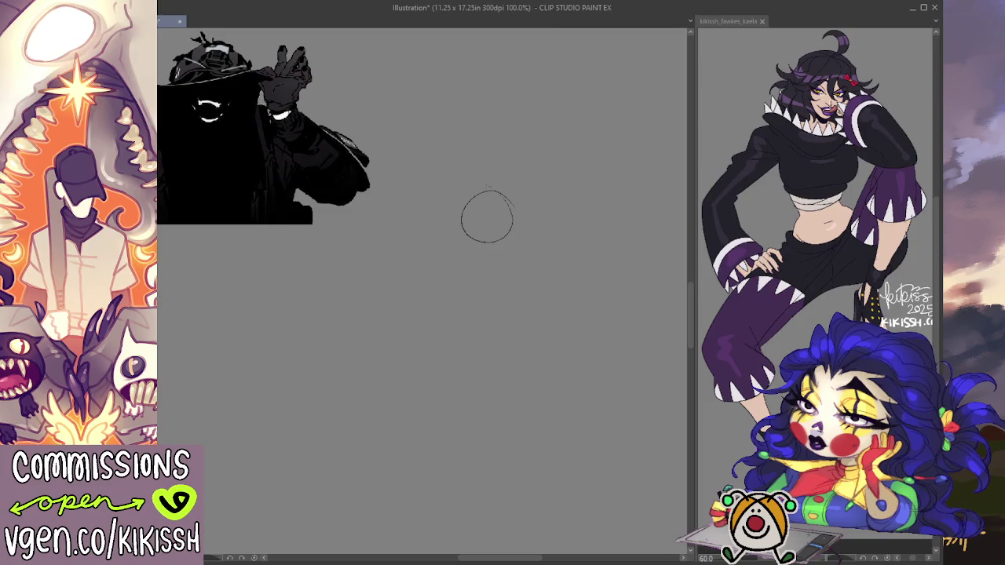
# Draw an oval head for a new figure beside the silhouette, redrawing it slightly higher.
pyautogui.scroll(2, 377, 292)
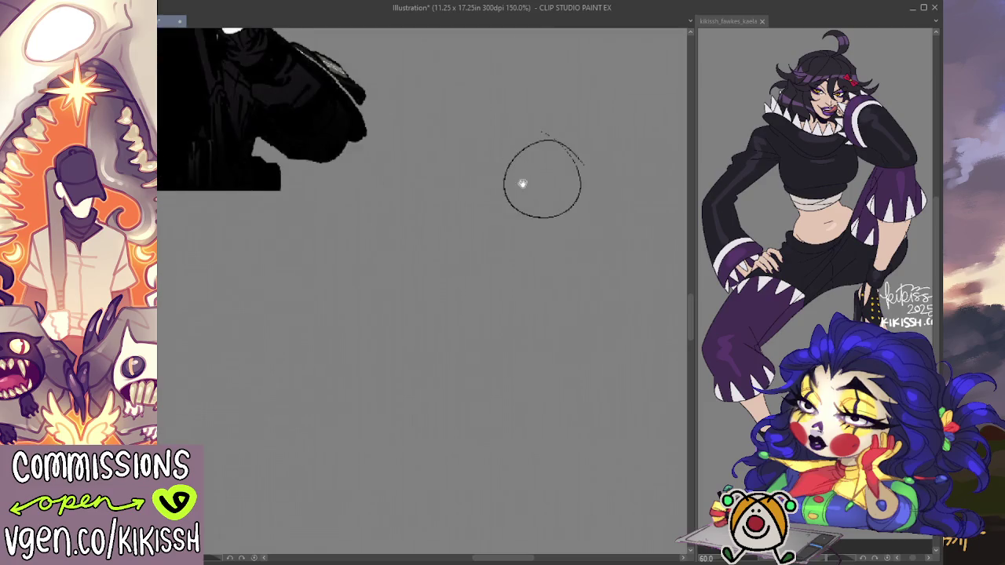
pyautogui.moveTo(520, 184); pyautogui.dragTo(435, 200)
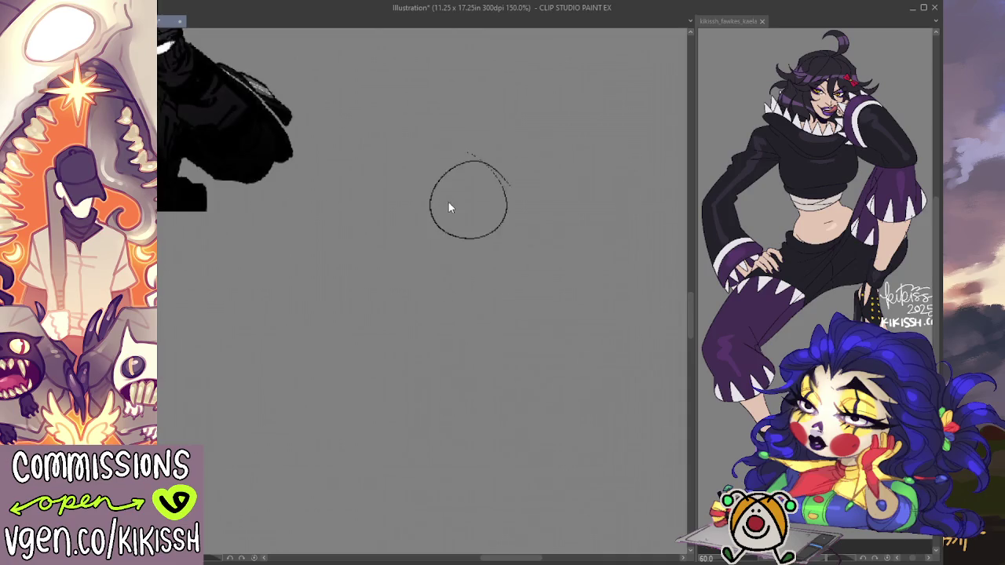
pyautogui.scroll(-2, 238, 132)
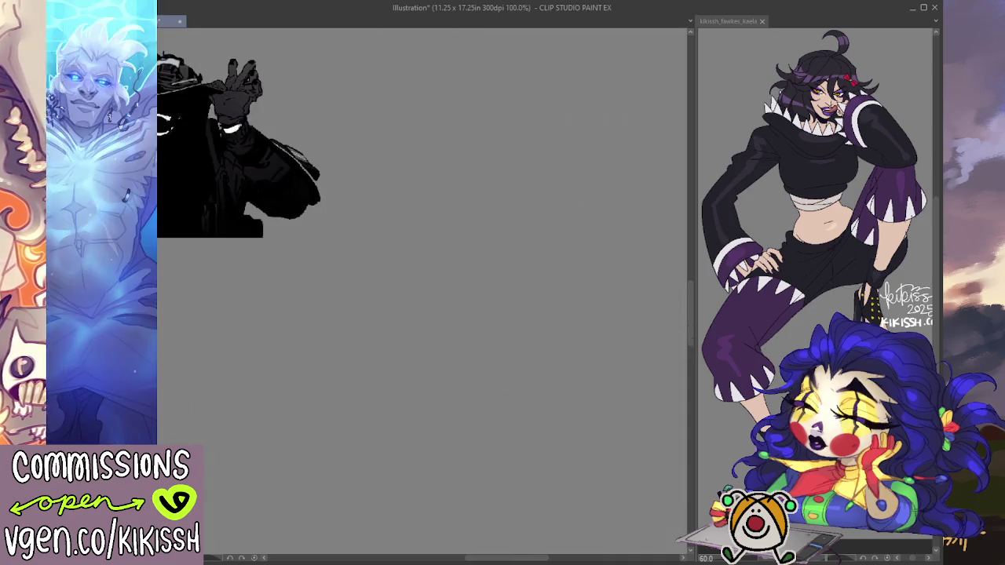
pyautogui.moveTo(471, 74)
pyautogui.mouseDown()
pyautogui.moveTo(467, 118)
pyautogui.moveTo(454, 106)
pyautogui.mouseUp()
pyautogui.hotkey('ctrl', 'z')
pyautogui.moveTo(460, 50)
pyautogui.mouseDown()
pyautogui.moveTo(449, 105)
pyautogui.moveTo(464, 88)
pyautogui.moveTo(469, 148)
pyautogui.moveTo(433, 153)
pyautogui.mouseUp()
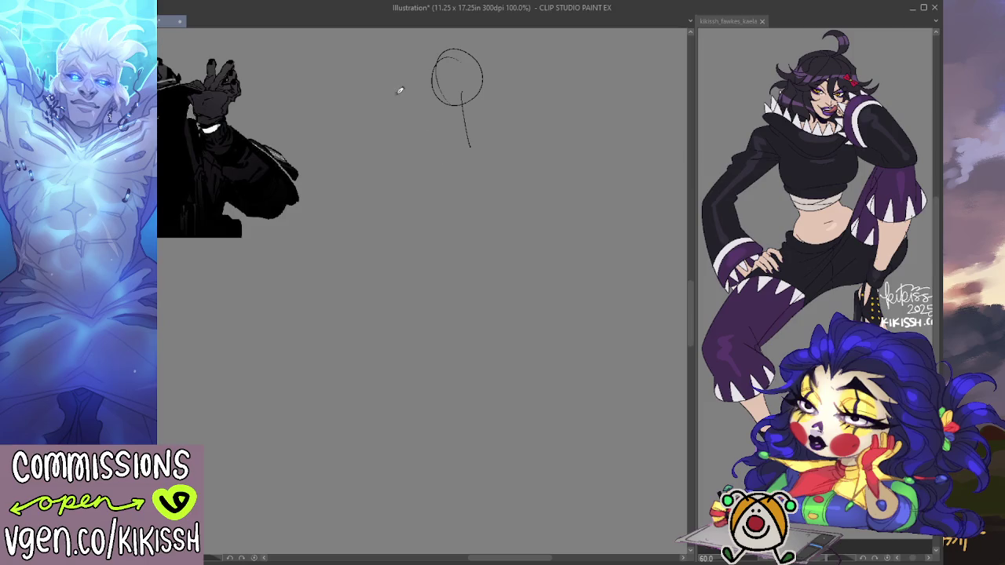
# Pencil the shoulder line out from the neck base and rough in the arm.
pyautogui.moveTo(435, 119); pyautogui.dragTo(478, 125)
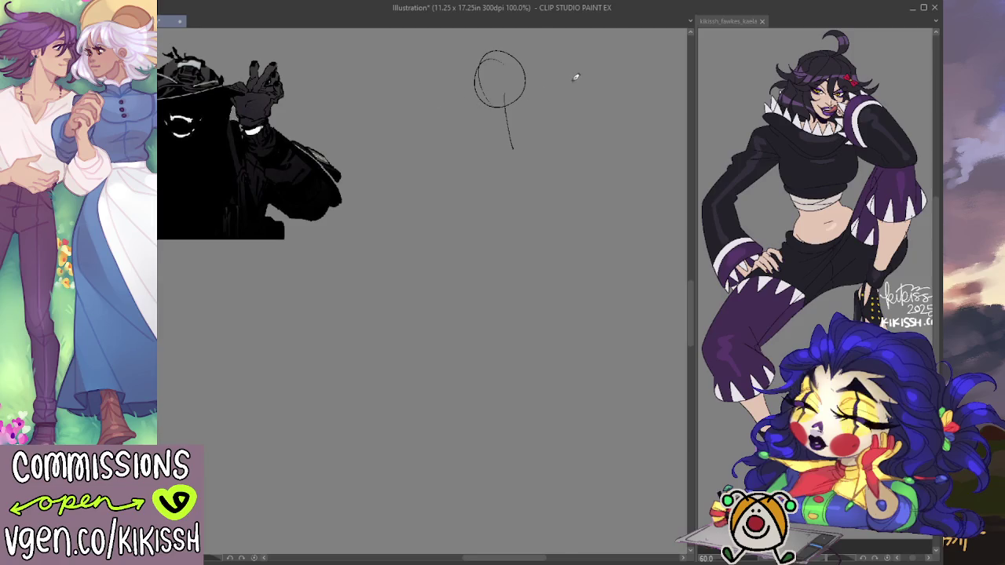
pyautogui.moveTo(516, 149)
pyautogui.mouseDown()
pyautogui.moveTo(462, 139)
pyautogui.moveTo(564, 136)
pyautogui.mouseUp()
pyautogui.moveTo(454, 140)
pyautogui.mouseDown()
pyautogui.moveTo(395, 203)
pyautogui.moveTo(400, 186)
pyautogui.mouseUp()
pyautogui.hotkey('ctrl', 'z')
pyautogui.hotkey('ctrl', 'z')
pyautogui.hotkey('ctrl', 'z')
# Draw the bent arm reaching up to a raised hand and thumb left of the head.
pyautogui.moveTo(457, 144)
pyautogui.mouseDown()
pyautogui.moveTo(386, 179)
pyautogui.moveTo(459, 97)
pyautogui.moveTo(440, 79)
pyautogui.moveTo(456, 69)
pyautogui.moveTo(471, 102)
pyautogui.moveTo(466, 87)
pyautogui.mouseUp()
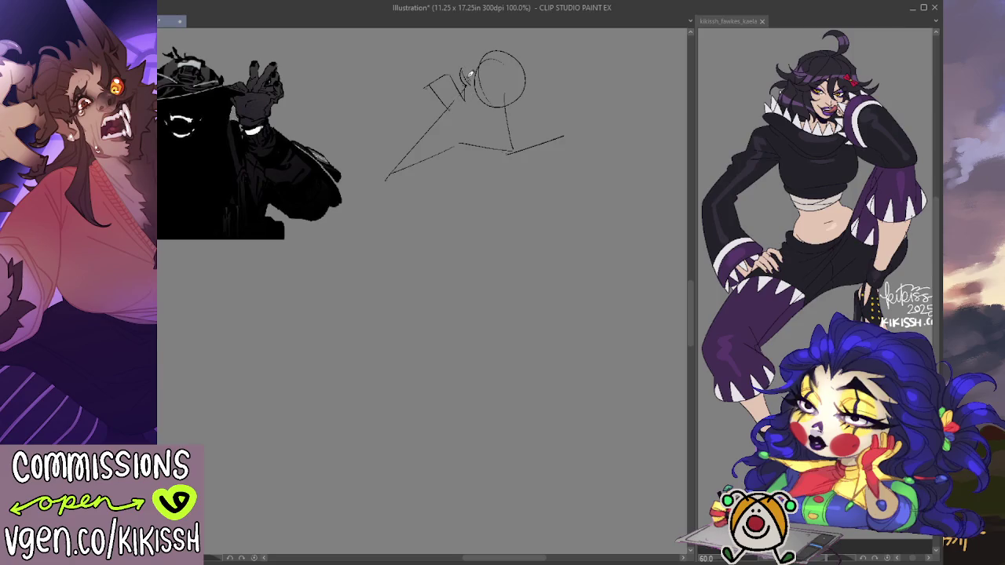
pyautogui.moveTo(433, 88)
pyautogui.mouseDown()
pyautogui.moveTo(413, 67)
pyautogui.moveTo(430, 78)
pyautogui.moveTo(449, 73)
pyautogui.mouseUp()
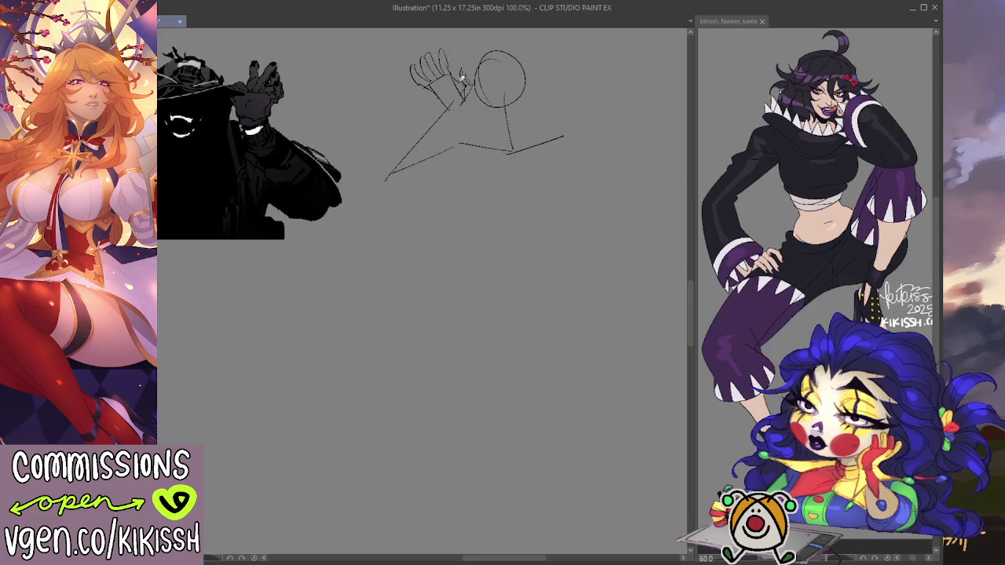
pyautogui.moveTo(460, 82)
pyautogui.mouseDown()
pyautogui.moveTo(471, 67)
pyautogui.moveTo(465, 102)
pyautogui.moveTo(448, 105)
pyautogui.moveTo(394, 171)
pyautogui.moveTo(463, 104)
pyautogui.mouseUp()
pyautogui.hotkey('ctrl', 'z')
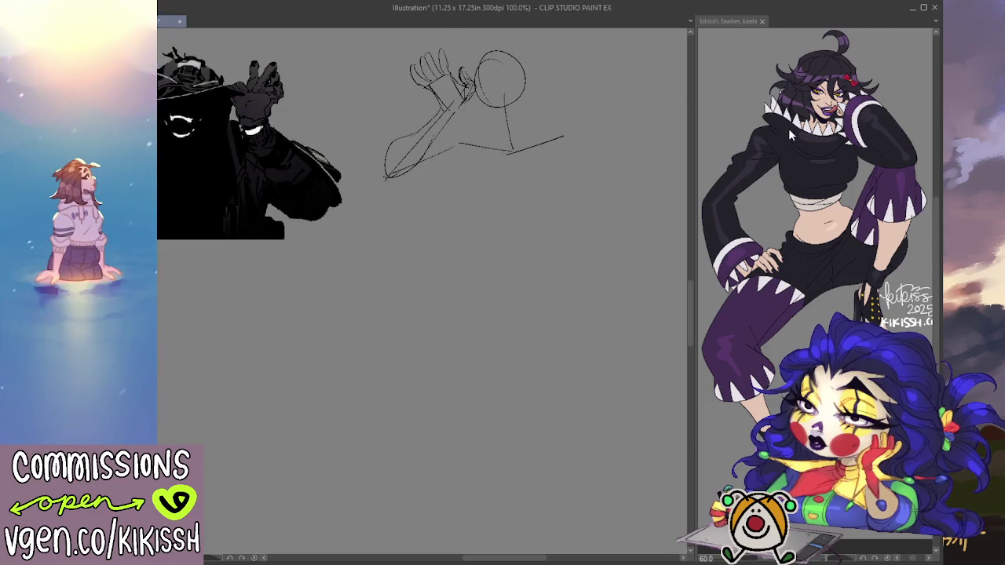
# Outline the lower arm's left edge running down-left from the raised hand.
pyautogui.moveTo(379, 144)
pyautogui.mouseDown()
pyautogui.moveTo(386, 177)
pyautogui.moveTo(479, 92)
pyautogui.mouseUp()
# Lasso and rotate the arm to a new angle, then mark the elbow and start the torso.
pyautogui.moveTo(458, 42)
pyautogui.mouseDown()
pyautogui.moveTo(393, 117)
pyautogui.moveTo(386, 182)
pyautogui.mouseUp()
pyautogui.hotkey('ctrl', 't')
pyautogui.moveTo(471, 168)
pyautogui.mouseDown()
pyautogui.moveTo(448, 145)
pyautogui.moveTo(432, 150)
pyautogui.mouseUp()
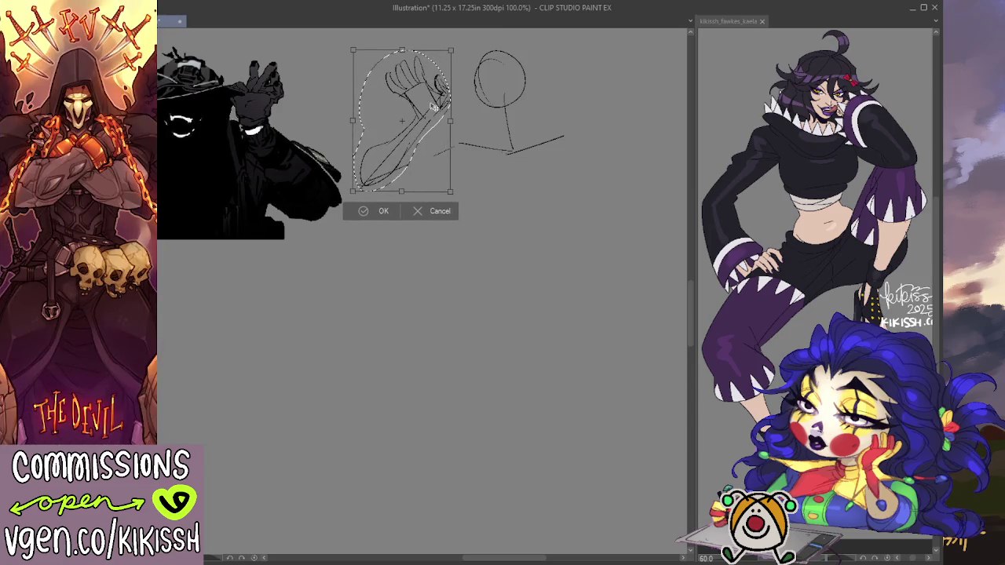
pyautogui.press('Return')
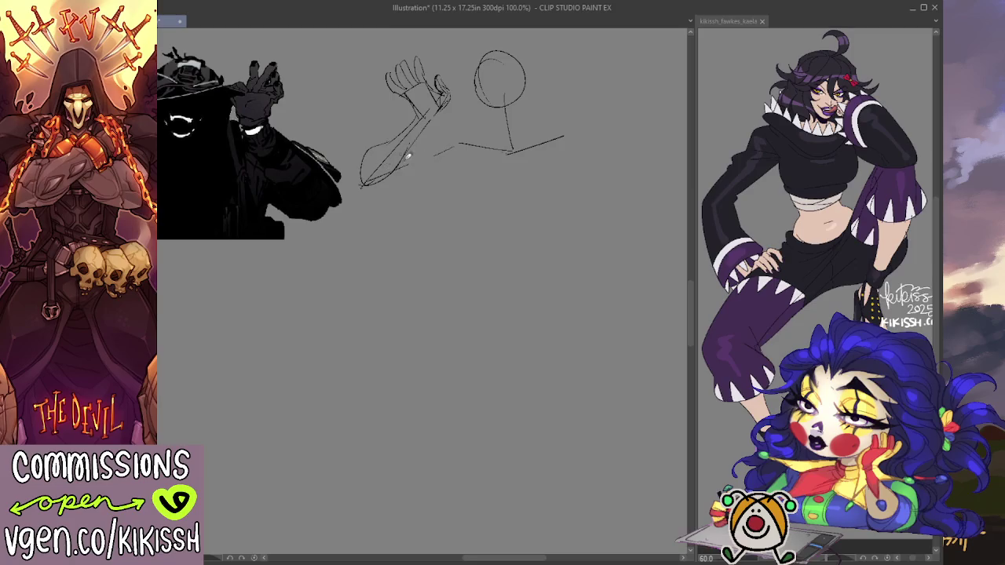
pyautogui.moveTo(383, 179); pyautogui.dragTo(454, 140)
pyautogui.moveTo(455, 163)
pyautogui.mouseDown()
pyautogui.moveTo(479, 224)
pyautogui.moveTo(541, 215)
pyautogui.moveTo(565, 162)
pyautogui.mouseUp()
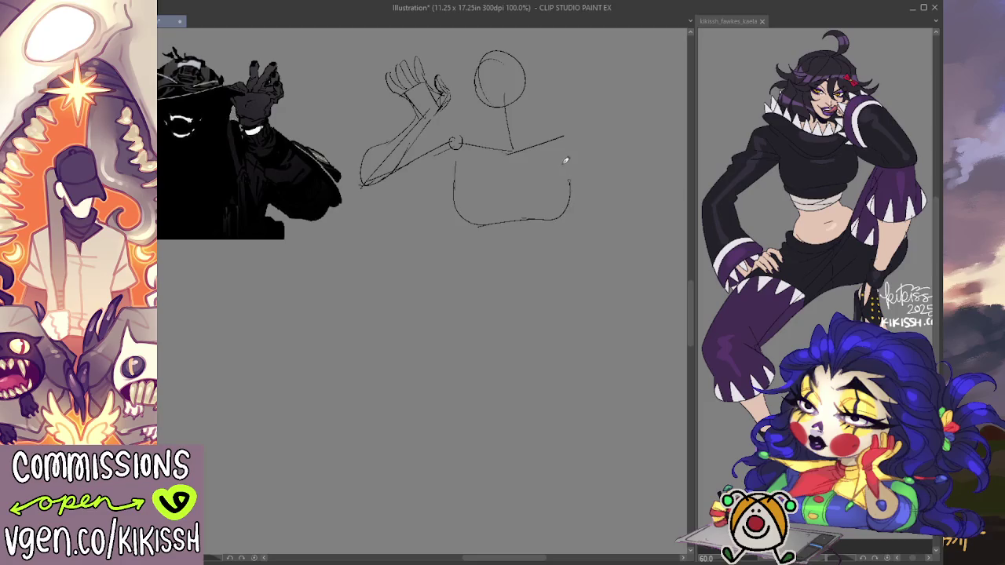
# Redraw the torso sides, extending them up to the shoulders.
pyautogui.hotkey('ctrl', 'z')
pyautogui.moveTo(514, 220)
pyautogui.mouseDown()
pyautogui.moveTo(560, 170)
pyautogui.moveTo(562, 146)
pyautogui.mouseUp()
pyautogui.moveTo(455, 167)
pyautogui.mouseDown()
pyautogui.moveTo(447, 143)
pyautogui.moveTo(453, 155)
pyautogui.moveTo(500, 134)
pyautogui.moveTo(500, 144)
pyautogui.moveTo(515, 134)
pyautogui.moveTo(574, 135)
pyautogui.mouseUp()
# Outline the upper arm, forearm and wrist contours, redrawing several strokes.
pyautogui.moveTo(410, 154); pyautogui.dragTo(450, 128)
pyautogui.moveTo(365, 182)
pyautogui.mouseDown()
pyautogui.moveTo(433, 161)
pyautogui.moveTo(363, 182)
pyautogui.moveTo(406, 130)
pyautogui.mouseUp()
pyautogui.moveTo(366, 174)
pyautogui.mouseDown()
pyautogui.moveTo(415, 120)
pyautogui.moveTo(366, 178)
pyautogui.mouseUp()
pyautogui.hotkey('ctrl', 'z')
pyautogui.moveTo(393, 135); pyautogui.dragTo(367, 165)
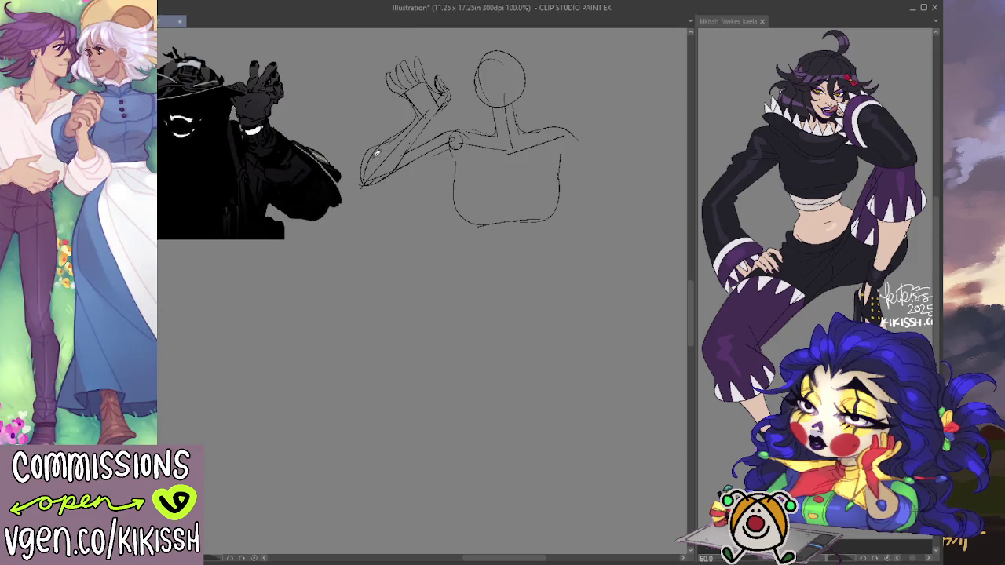
pyautogui.moveTo(412, 125)
pyautogui.mouseDown()
pyautogui.moveTo(365, 165)
pyautogui.moveTo(435, 164)
pyautogui.mouseUp()
pyautogui.hotkey('ctrl', 'z')
pyautogui.moveTo(359, 187); pyautogui.dragTo(445, 157)
pyautogui.hotkey('ctrl', 'z')
pyautogui.moveTo(361, 186); pyautogui.dragTo(438, 163)
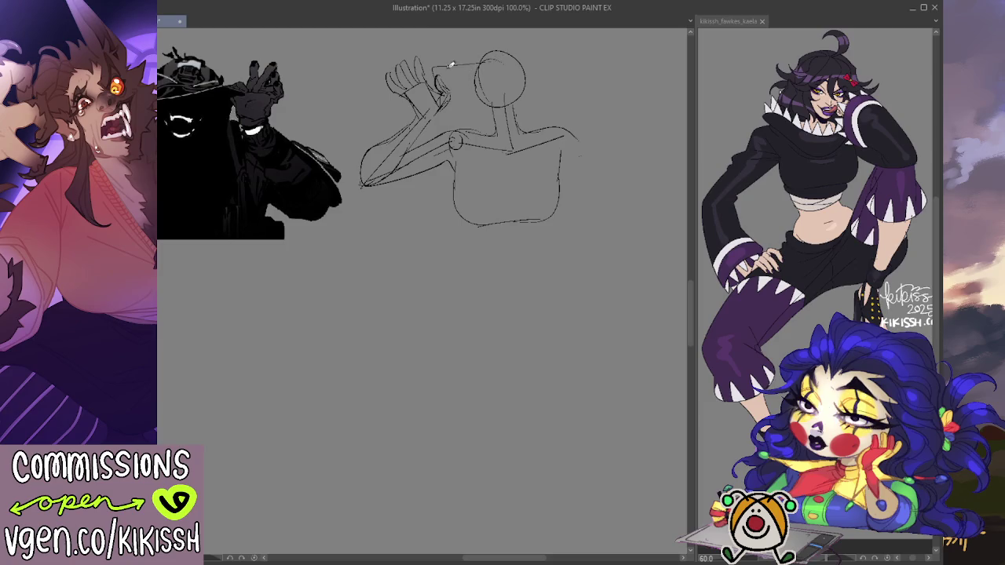
# Draw a slanted band line from the raised hand across the head.
pyautogui.moveTo(434, 75); pyautogui.dragTo(553, 60)
pyautogui.hotkey('ctrl', 'z')
pyautogui.moveTo(433, 79); pyautogui.dragTo(554, 59)
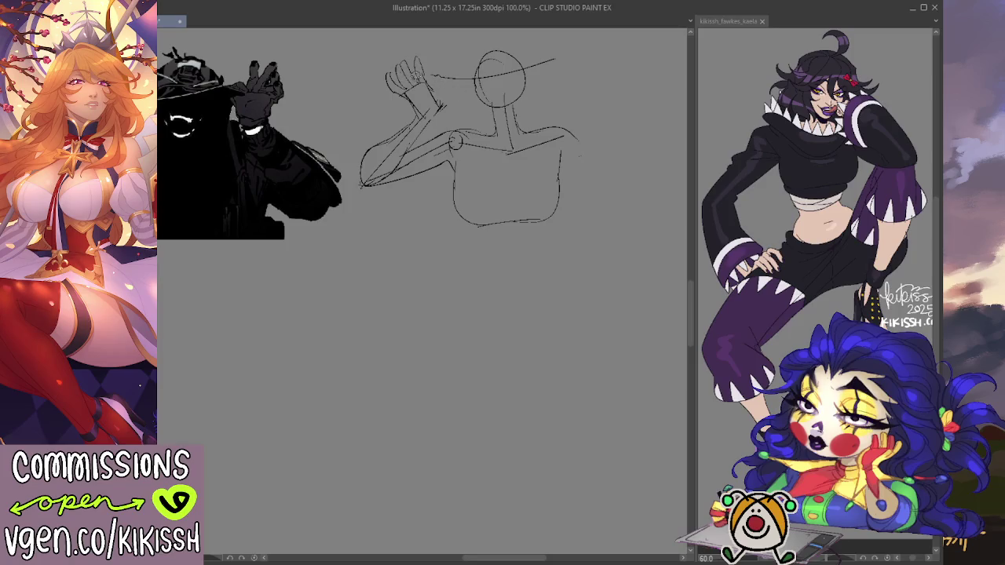
# Erase the old fingers and redraw the left hand as a fist gripping the band.
pyautogui.moveTo(405, 61); pyautogui.dragTo(428, 92)
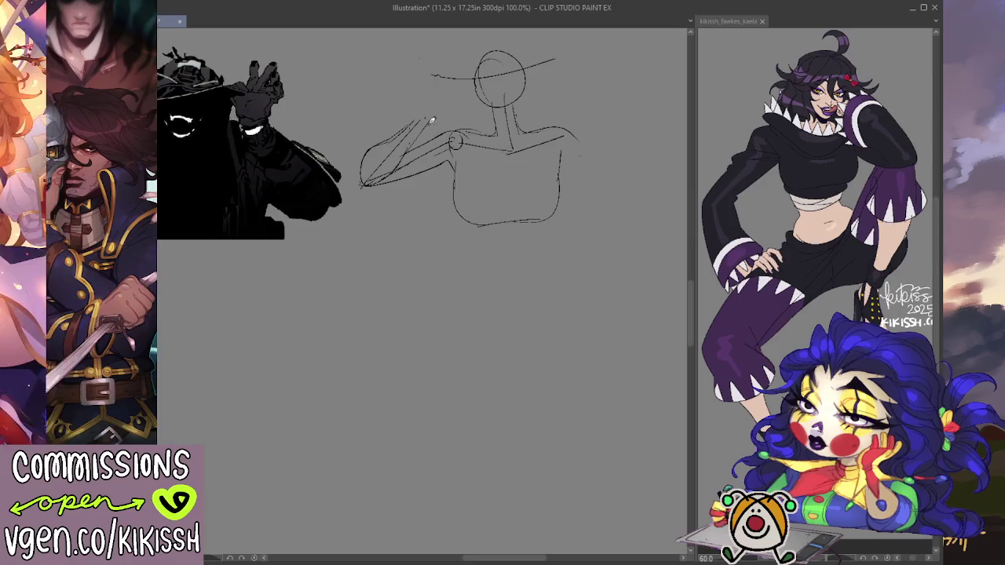
pyautogui.moveTo(409, 97)
pyautogui.mouseDown()
pyautogui.moveTo(440, 93)
pyautogui.moveTo(444, 82)
pyautogui.moveTo(435, 92)
pyautogui.mouseUp()
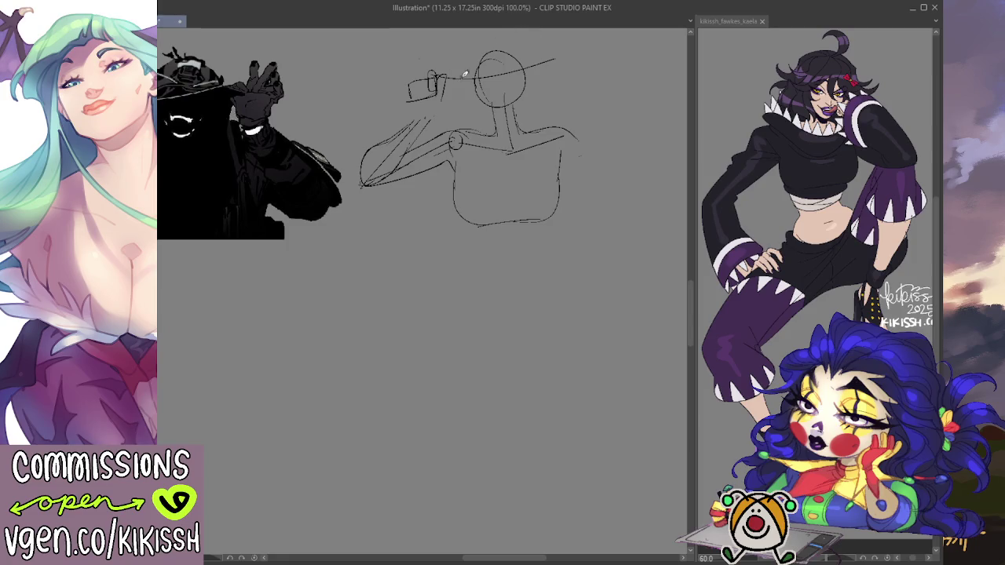
pyautogui.moveTo(431, 73)
pyautogui.mouseDown()
pyautogui.moveTo(434, 100)
pyautogui.moveTo(406, 83)
pyautogui.moveTo(417, 120)
pyautogui.moveTo(431, 119)
pyautogui.mouseUp()
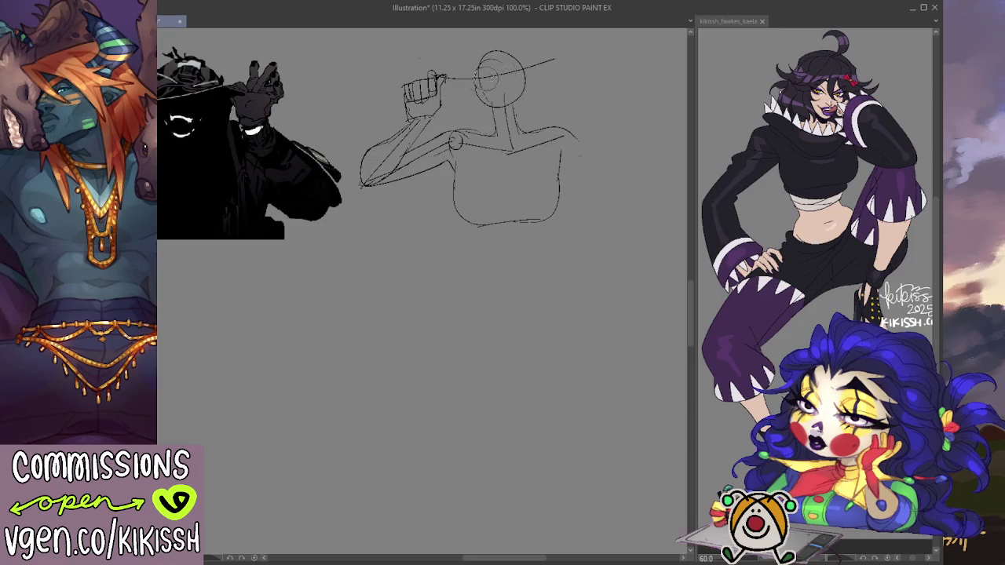
# Sketch a second raised fist holding the band's right end.
pyautogui.moveTo(549, 63)
pyautogui.mouseDown()
pyautogui.moveTo(566, 73)
pyautogui.moveTo(558, 90)
pyautogui.moveTo(554, 56)
pyautogui.mouseUp()
pyautogui.hotkey('ctrl', 'z')
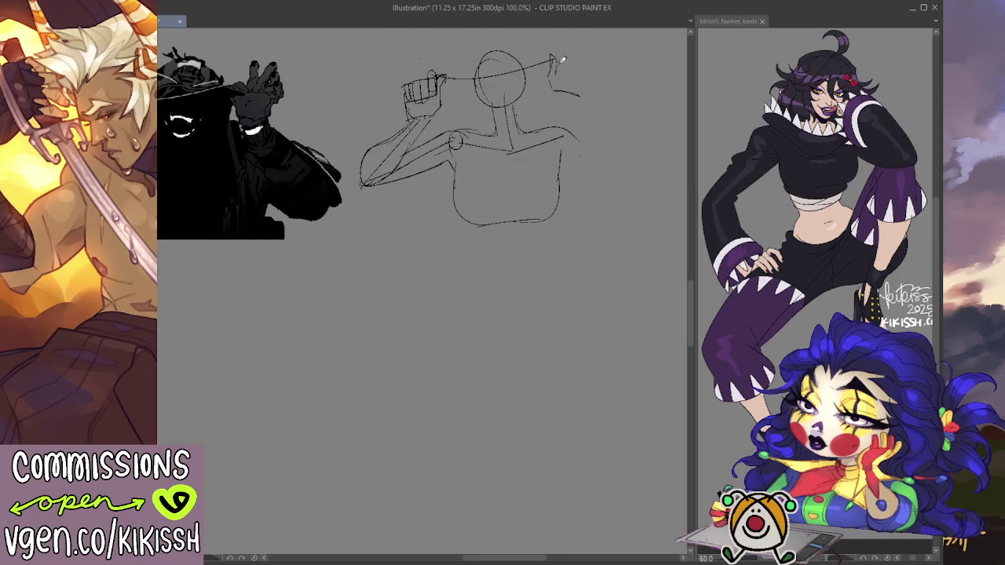
pyautogui.moveTo(564, 71)
pyautogui.mouseDown()
pyautogui.moveTo(575, 54)
pyautogui.moveTo(578, 79)
pyautogui.moveTo(587, 55)
pyautogui.mouseUp()
pyautogui.moveTo(588, 70); pyautogui.dragTo(584, 96)
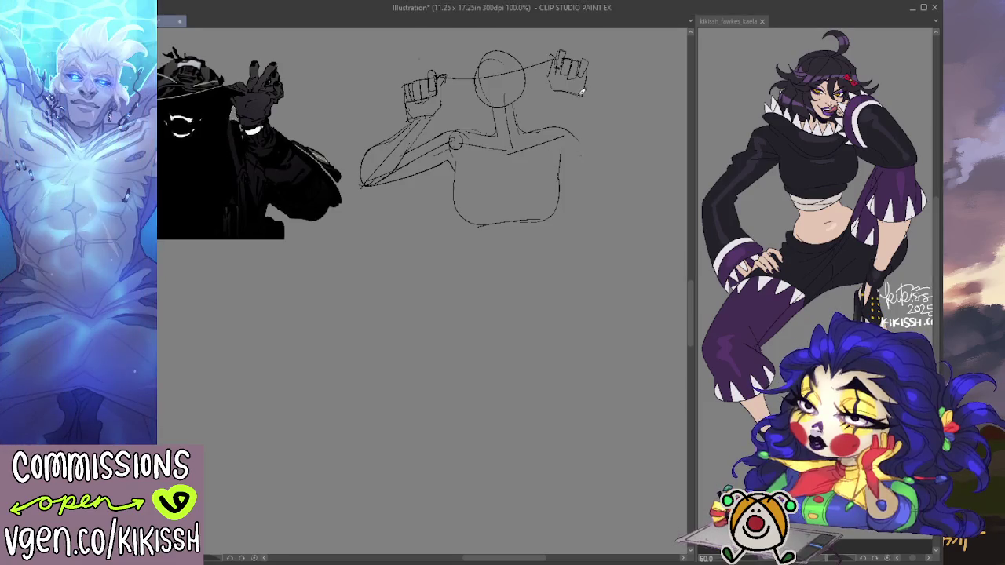
# Draw and darken the right arm lines from the second fist down to the elbow and shoulder.
pyautogui.moveTo(581, 93); pyautogui.dragTo(633, 153)
pyautogui.moveTo(563, 93); pyautogui.dragTo(624, 161)
pyautogui.moveTo(592, 107)
pyautogui.mouseDown()
pyautogui.moveTo(615, 123)
pyautogui.moveTo(631, 154)
pyautogui.mouseUp()
pyautogui.moveTo(560, 123)
pyautogui.mouseDown()
pyautogui.moveTo(605, 146)
pyautogui.moveTo(609, 167)
pyautogui.moveTo(642, 162)
pyautogui.moveTo(624, 118)
pyautogui.mouseUp()
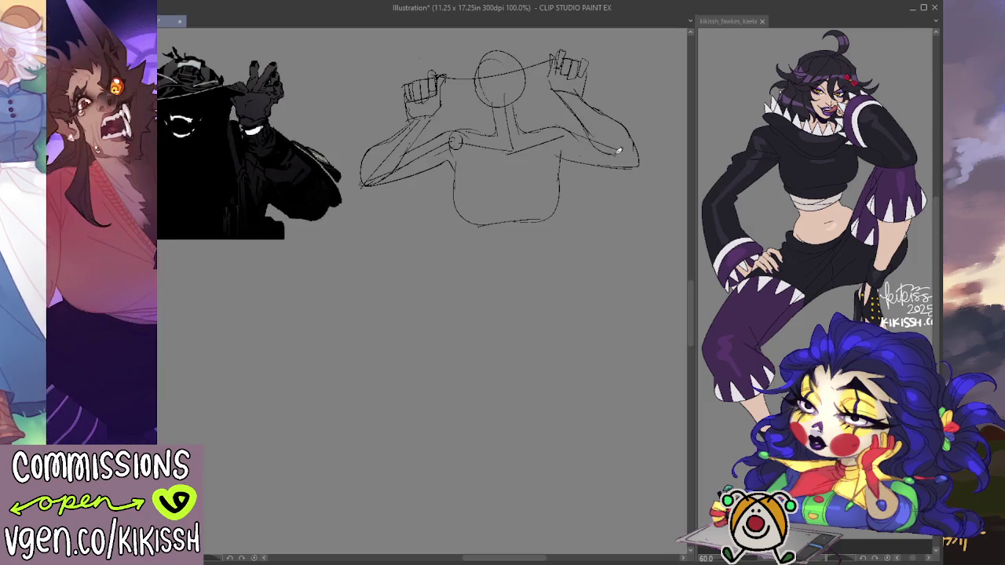
pyautogui.moveTo(579, 116)
pyautogui.mouseDown()
pyautogui.moveTo(596, 147)
pyautogui.moveTo(624, 157)
pyautogui.moveTo(605, 177)
pyautogui.mouseUp()
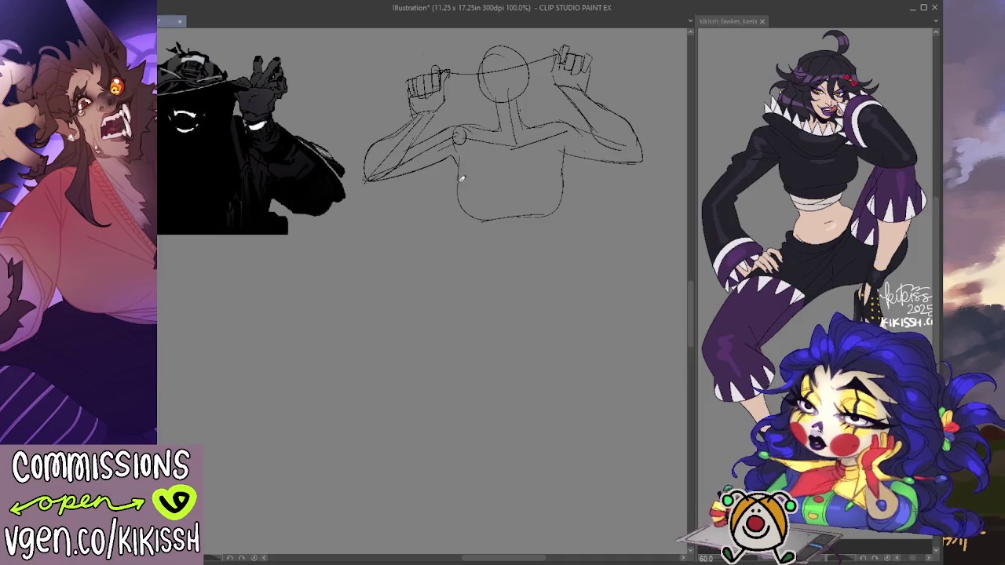
# Extend the torso's right side, erase old belly lines, and draw the narrow waist curves.
pyautogui.moveTo(566, 188)
pyautogui.mouseDown()
pyautogui.moveTo(559, 152)
pyautogui.moveTo(569, 135)
pyautogui.mouseUp()
pyautogui.moveTo(542, 188)
pyautogui.mouseDown()
pyautogui.moveTo(463, 169)
pyautogui.moveTo(456, 206)
pyautogui.moveTo(569, 196)
pyautogui.mouseUp()
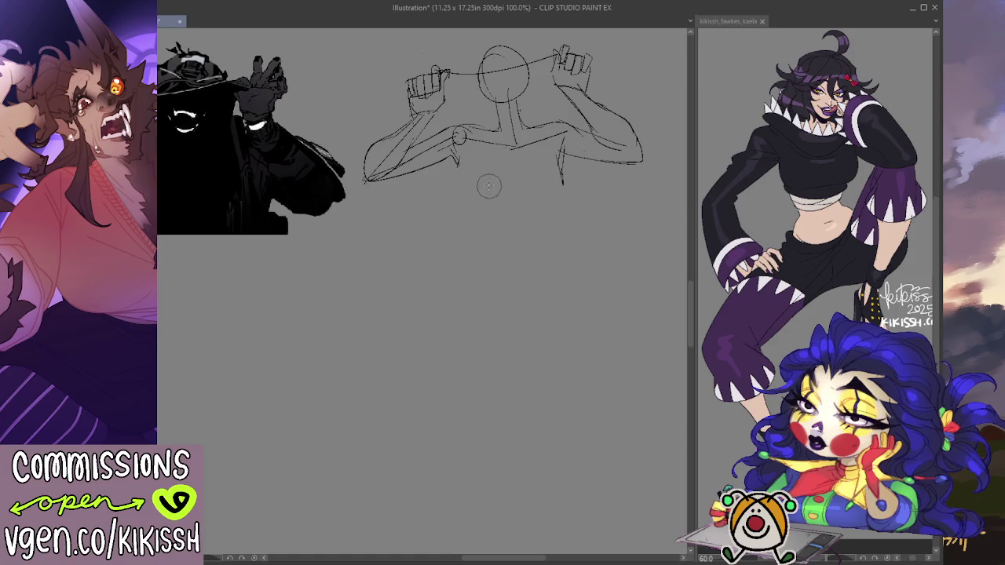
pyautogui.moveTo(459, 167); pyautogui.dragTo(494, 201)
pyautogui.hotkey('ctrl', 'z')
pyautogui.moveTo(458, 168)
pyautogui.mouseDown()
pyautogui.moveTo(500, 209)
pyautogui.moveTo(542, 204)
pyautogui.moveTo(570, 170)
pyautogui.moveTo(564, 158)
pyautogui.mouseUp()
pyautogui.moveTo(481, 212)
pyautogui.mouseDown()
pyautogui.moveTo(488, 242)
pyautogui.moveTo(542, 229)
pyautogui.moveTo(537, 248)
pyautogui.mouseUp()
pyautogui.hotkey('ctrl', 'z')
# Sketch the hip curve sweeping down into a long first leg line.
pyautogui.moveTo(447, 285)
pyautogui.mouseDown()
pyautogui.moveTo(467, 261)
pyautogui.moveTo(438, 338)
pyautogui.mouseUp()
pyautogui.hotkey('ctrl', 'z')
pyautogui.moveTo(449, 270); pyautogui.dragTo(437, 364)
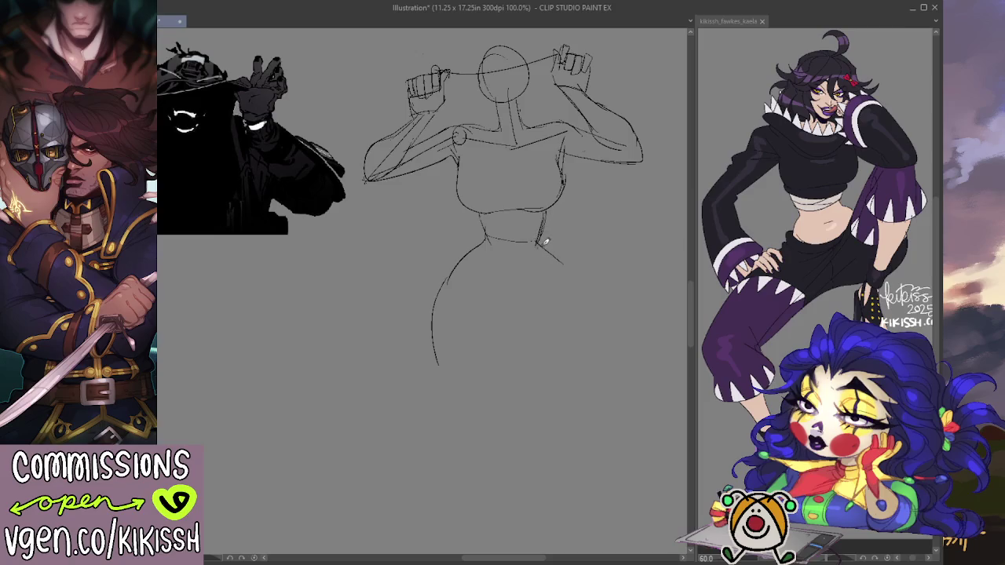
# Extend the right hip line, erase the old left leg curve, and redraw the left leg line.
pyautogui.moveTo(563, 259); pyautogui.dragTo(560, 276)
pyautogui.press('e')
pyautogui.moveTo(475, 247)
pyautogui.mouseDown()
pyautogui.moveTo(438, 320)
pyautogui.moveTo(437, 369)
pyautogui.mouseUp()
pyautogui.press('p')
pyautogui.moveTo(484, 237); pyautogui.dragTo(466, 265)
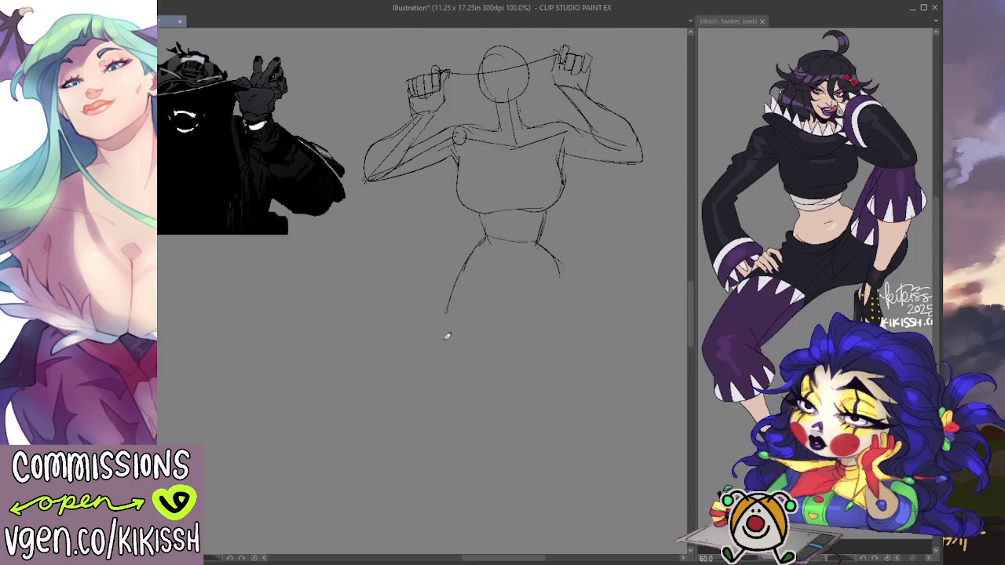
pyautogui.moveTo(464, 266); pyautogui.dragTo(463, 361)
# Sketch the right leg's outer line, a line across the thighs, and inner thigh contours.
pyautogui.moveTo(559, 259)
pyautogui.mouseDown()
pyautogui.moveTo(589, 313)
pyautogui.moveTo(581, 363)
pyautogui.mouseUp()
pyautogui.moveTo(564, 273); pyautogui.dragTo(572, 355)
pyautogui.hotkey('ctrl', 'z')
pyautogui.moveTo(464, 288)
pyautogui.mouseDown()
pyautogui.moveTo(565, 284)
pyautogui.moveTo(569, 348)
pyautogui.mouseUp()
pyautogui.moveTo(460, 301)
pyautogui.mouseDown()
pyautogui.moveTo(470, 366)
pyautogui.moveTo(497, 364)
pyautogui.moveTo(520, 311)
pyautogui.mouseUp()
pyautogui.moveTo(500, 354)
pyautogui.mouseDown()
pyautogui.moveTo(530, 328)
pyautogui.moveTo(535, 361)
pyautogui.mouseUp()
pyautogui.moveTo(519, 319)
pyautogui.mouseDown()
pyautogui.moveTo(505, 358)
pyautogui.moveTo(531, 362)
pyautogui.moveTo(514, 324)
pyautogui.mouseUp()
pyautogui.hotkey('ctrl', 'z')
pyautogui.hotkey('ctrl', 'z')
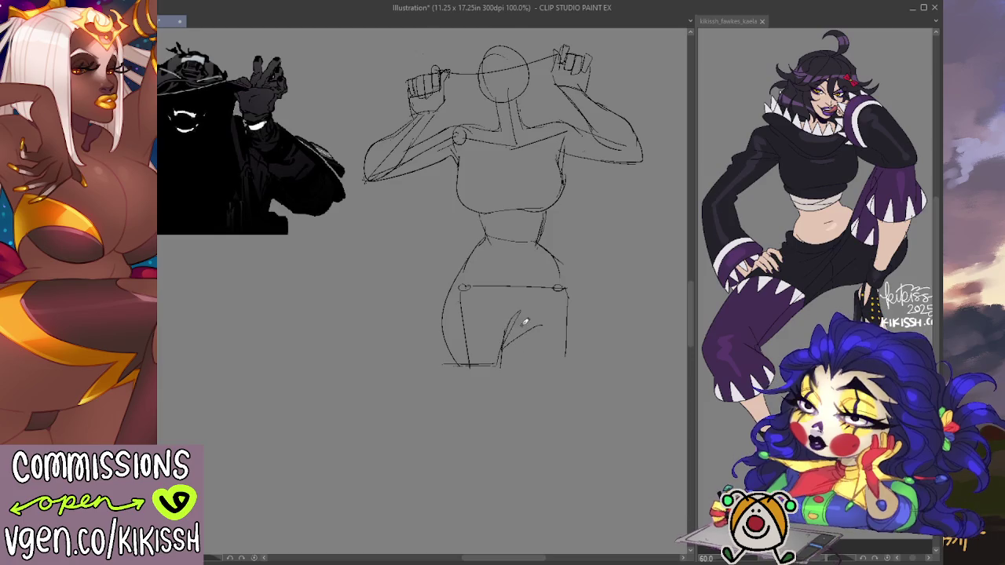
pyautogui.moveTo(521, 363)
pyautogui.mouseDown()
pyautogui.moveTo(559, 360)
pyautogui.moveTo(576, 301)
pyautogui.mouseUp()
pyautogui.hotkey('ctrl', 'z')
pyautogui.moveTo(556, 261); pyautogui.dragTo(576, 358)
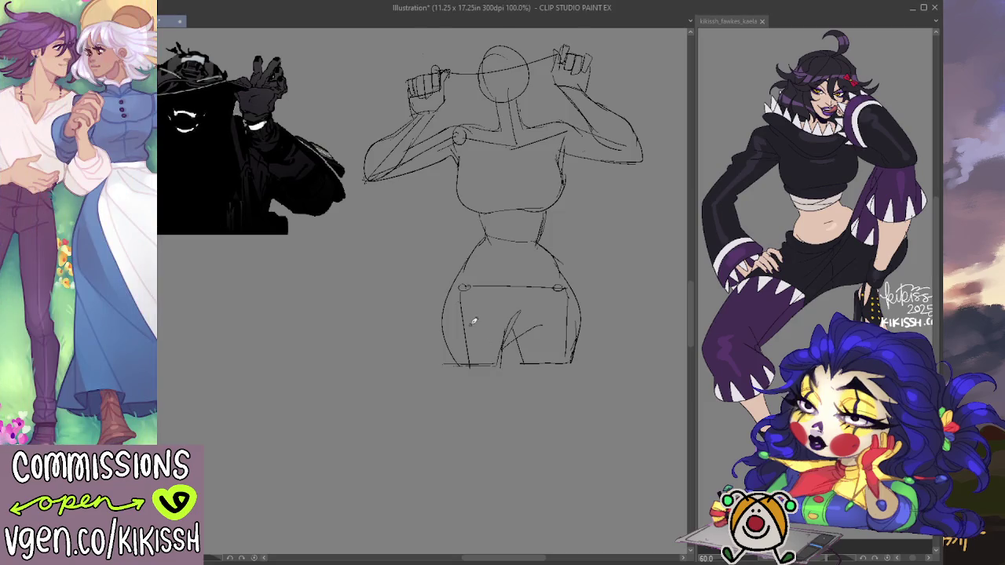
# Redraw the left outer thigh and darken the right outer thigh and bottom hem lines.
pyautogui.moveTo(453, 279); pyautogui.dragTo(441, 364)
pyautogui.hotkey('ctrl', 'z')
pyautogui.moveTo(451, 306); pyautogui.dragTo(441, 366)
pyautogui.moveTo(579, 302); pyautogui.dragTo(588, 357)
pyautogui.moveTo(578, 311); pyautogui.dragTo(584, 363)
pyautogui.moveTo(520, 366); pyautogui.dragTo(581, 362)
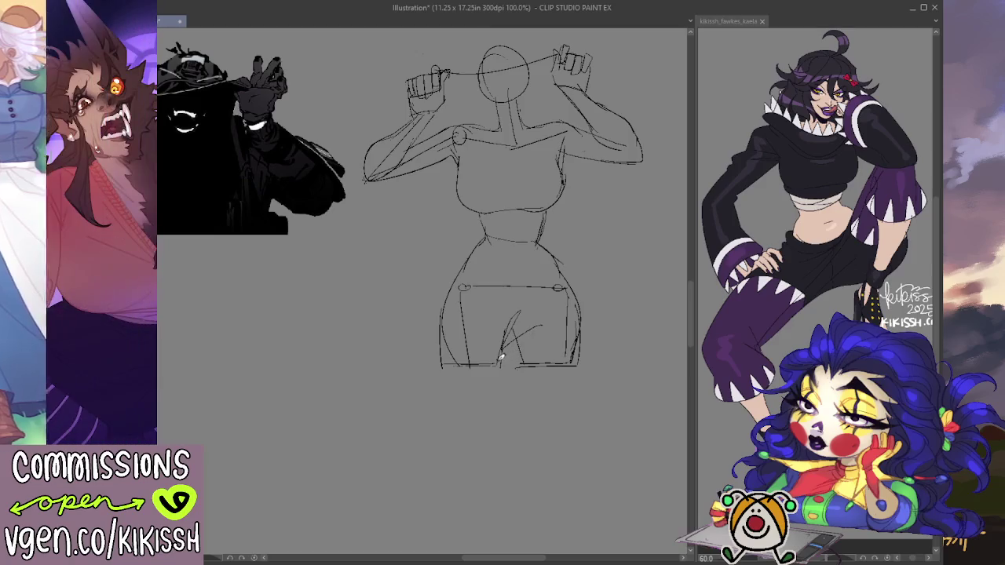
# Stroke across the crotch, erase the overlaps, and try a curve across the hips.
pyautogui.moveTo(496, 364); pyautogui.dragTo(543, 328)
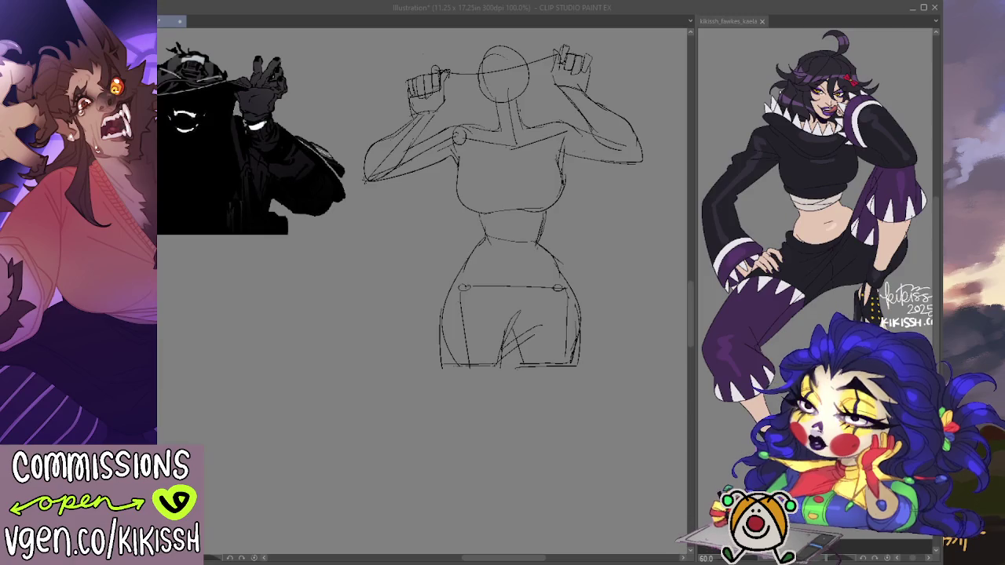
pyautogui.moveTo(510, 310)
pyautogui.mouseDown()
pyautogui.moveTo(531, 317)
pyautogui.moveTo(517, 337)
pyautogui.moveTo(542, 328)
pyautogui.moveTo(554, 346)
pyautogui.mouseUp()
pyautogui.press('p')
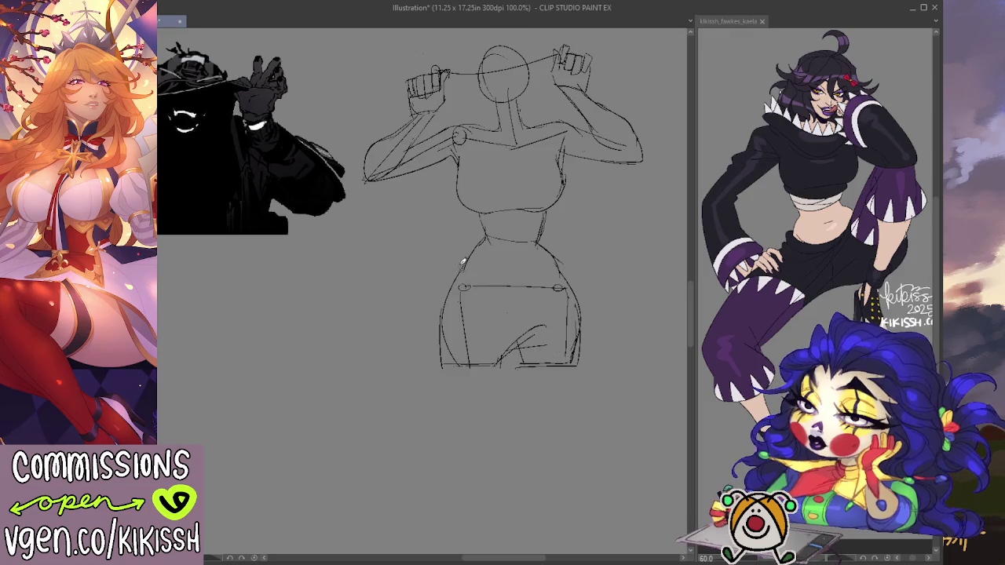
pyautogui.moveTo(463, 262)
pyautogui.mouseDown()
pyautogui.moveTo(553, 258)
pyautogui.moveTo(560, 270)
pyautogui.mouseUp()
pyautogui.hotkey('ctrl', 'z')
pyautogui.hotkey('ctrl', 'z')
# Redraw the hip line lower, draw the band between both fists, and touch up the right upper arm.
pyautogui.moveTo(472, 253)
pyautogui.mouseDown()
pyautogui.moveTo(453, 276)
pyautogui.moveTo(570, 284)
pyautogui.mouseUp()
pyautogui.moveTo(606, 185); pyautogui.dragTo(611, 216)
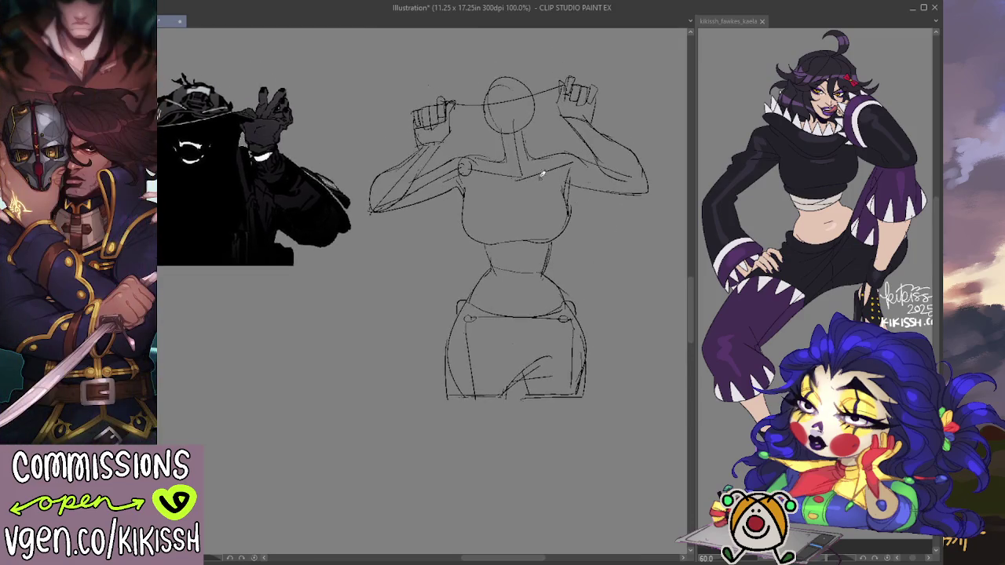
pyautogui.moveTo(455, 121); pyautogui.dragTo(497, 165)
pyautogui.hotkey('ctrl', 'z')
pyautogui.moveTo(452, 125); pyautogui.dragTo(573, 118)
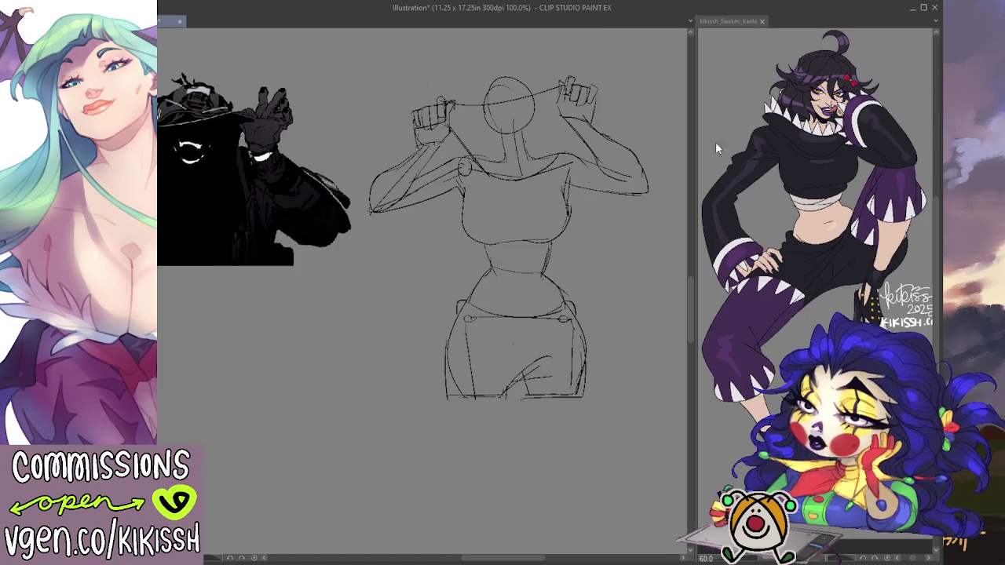
pyautogui.moveTo(637, 186); pyautogui.dragTo(651, 154)
pyautogui.moveTo(638, 112); pyautogui.dragTo(638, 139)
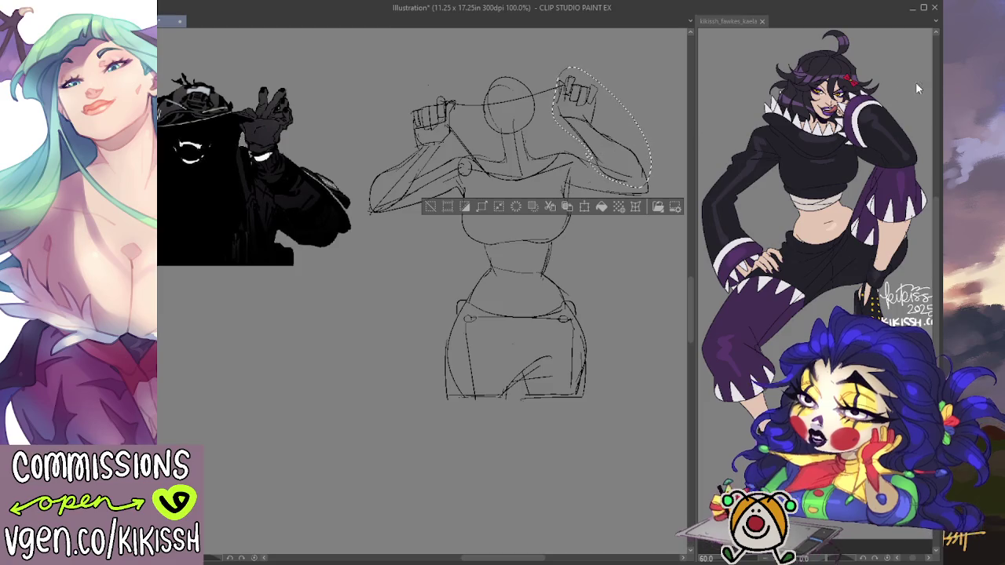
# Nudge the selected right arm and hand slightly down with a small tilt, then deselect it.
pyautogui.moveTo(638, 139); pyautogui.dragTo(637, 143)
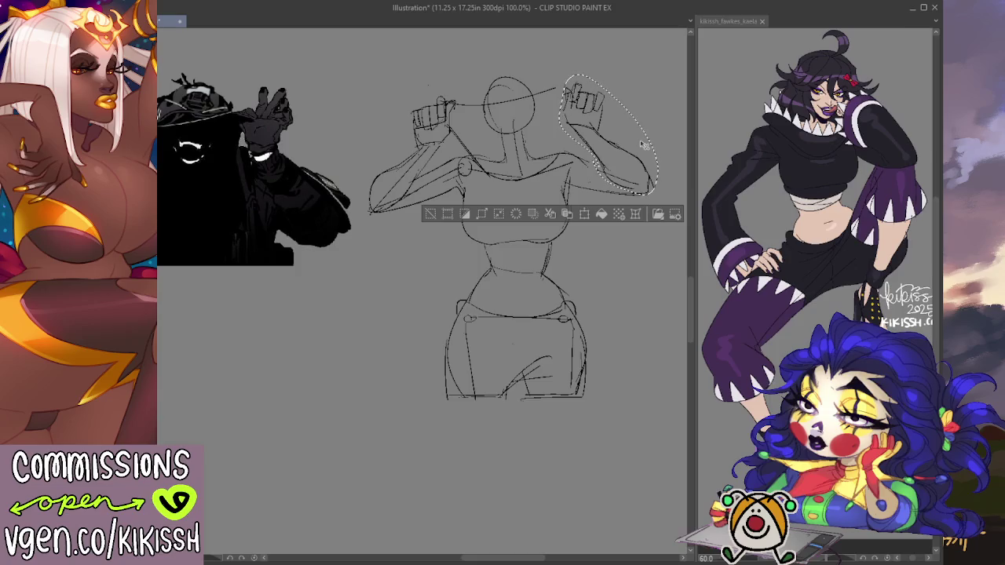
pyautogui.hotkey('ctrl', 'd')
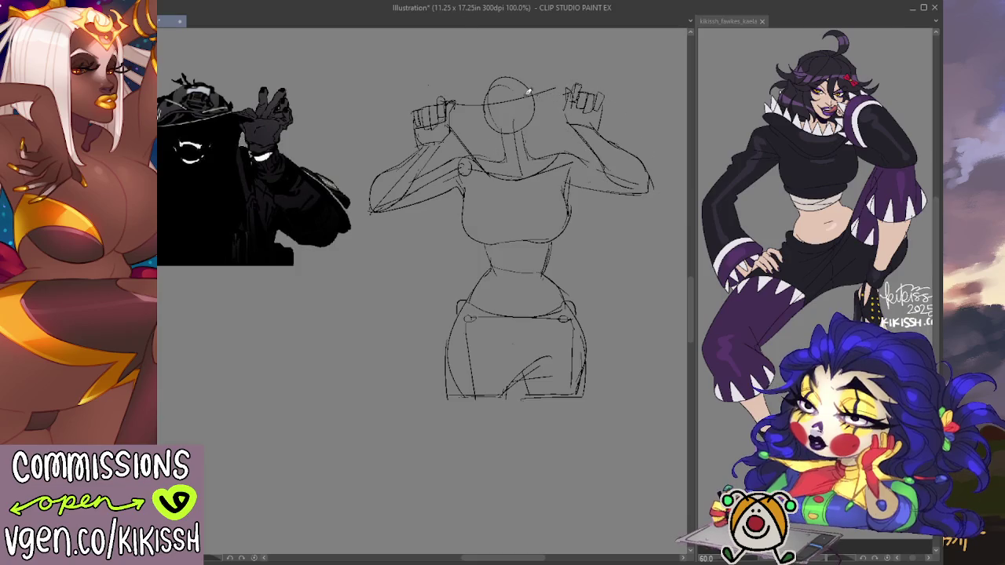
# Draw the band across the shoulders and line it with two rows of zigzag shark teeth.
pyautogui.moveTo(452, 103); pyautogui.dragTo(567, 86)
pyautogui.moveTo(575, 98); pyautogui.dragTo(475, 166)
pyautogui.moveTo(462, 103); pyautogui.dragTo(571, 85)
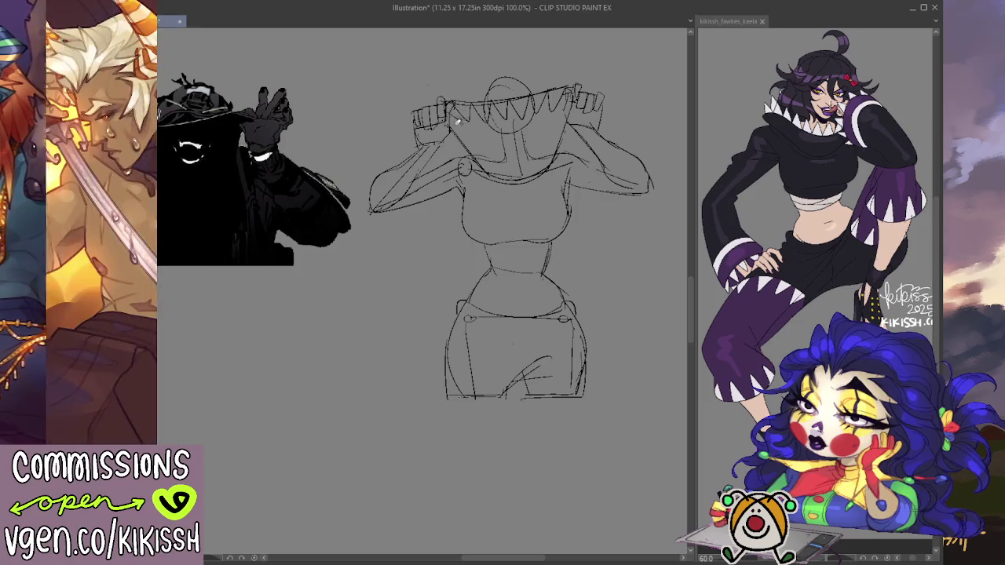
pyautogui.moveTo(483, 134)
pyautogui.mouseDown()
pyautogui.moveTo(488, 171)
pyautogui.moveTo(507, 182)
pyautogui.moveTo(534, 170)
pyautogui.mouseUp()
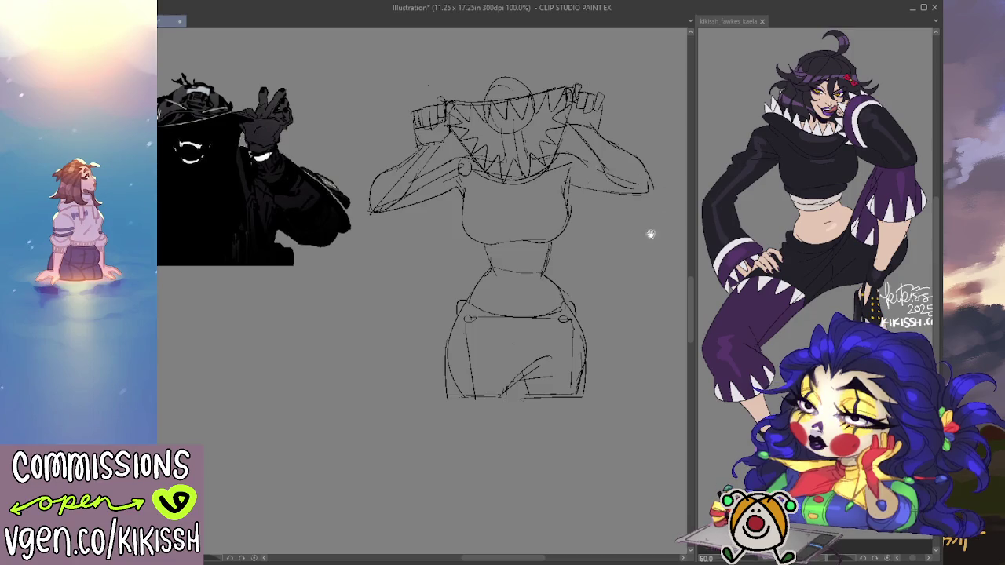
pyautogui.moveTo(658, 227); pyautogui.dragTo(673, 193)
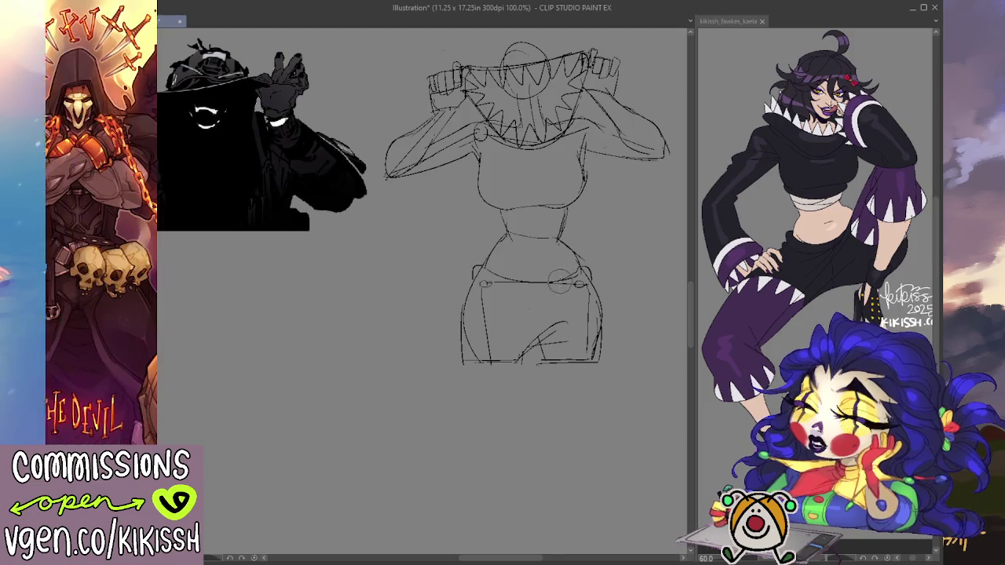
# Erase the old hip and leg lines and redraw narrower left and right hip curves.
pyautogui.moveTo(542, 314)
pyautogui.mouseDown()
pyautogui.moveTo(471, 359)
pyautogui.moveTo(594, 307)
pyautogui.mouseUp()
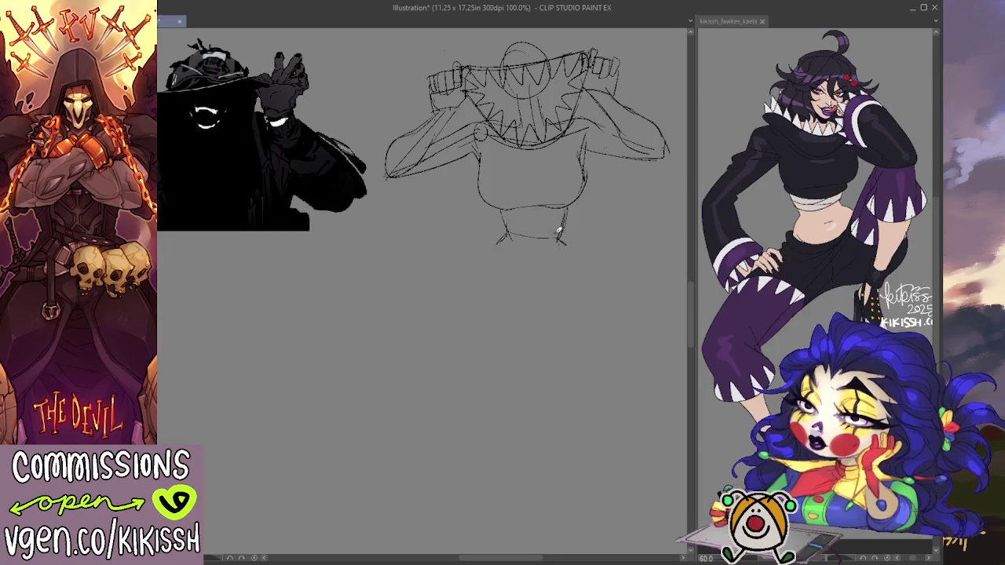
pyautogui.moveTo(514, 270); pyautogui.dragTo(539, 275)
pyautogui.moveTo(506, 233); pyautogui.dragTo(470, 357)
pyautogui.hotkey('ctrl', 'z')
pyautogui.moveTo(482, 254); pyautogui.dragTo(479, 371)
pyautogui.moveTo(566, 234); pyautogui.dragTo(603, 355)
pyautogui.hotkey('ctrl', 'z')
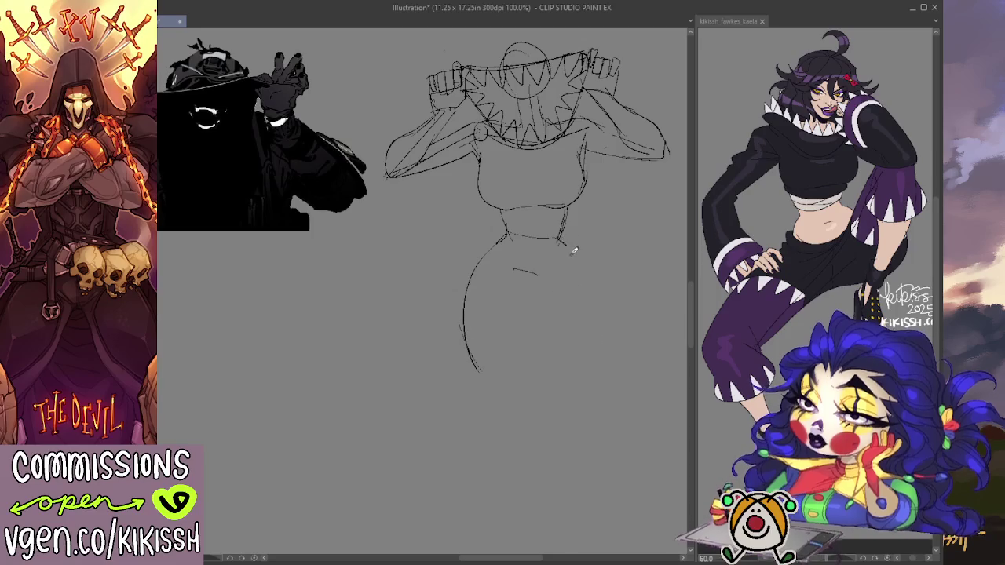
pyautogui.moveTo(579, 266); pyautogui.dragTo(593, 357)
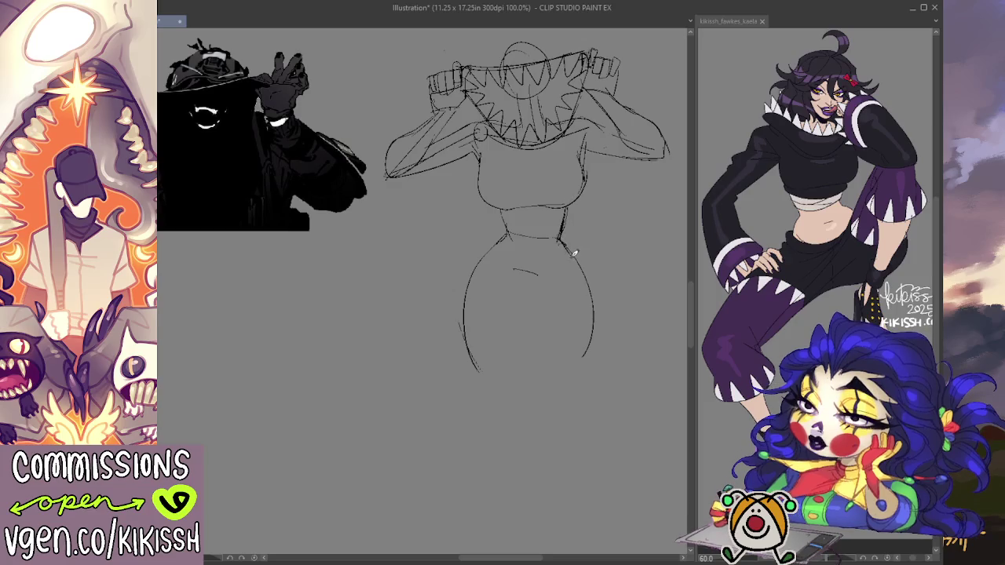
# Add a double waistband line, clean up stray strokes, and connect the left hip to it.
pyautogui.press('e')
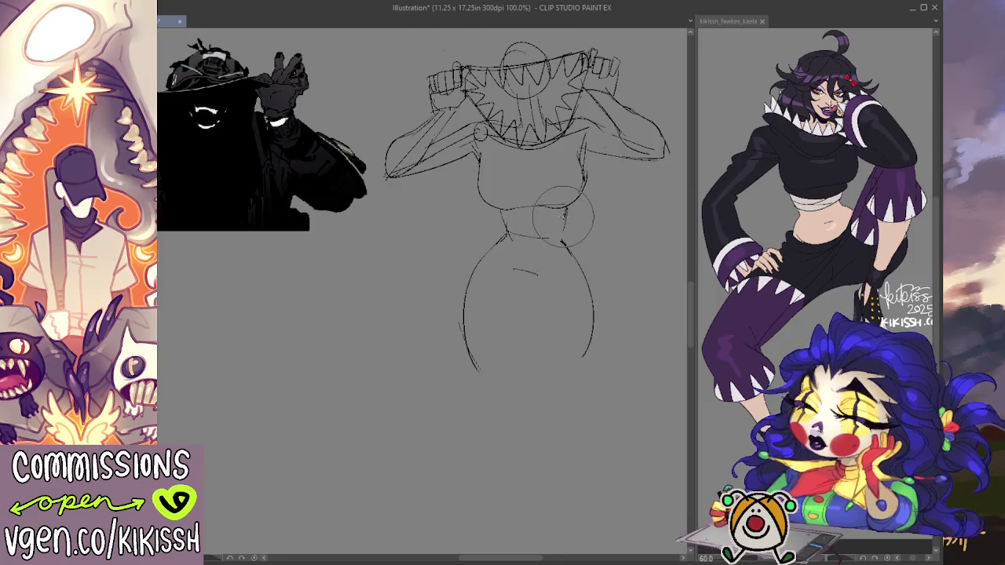
pyautogui.press('p')
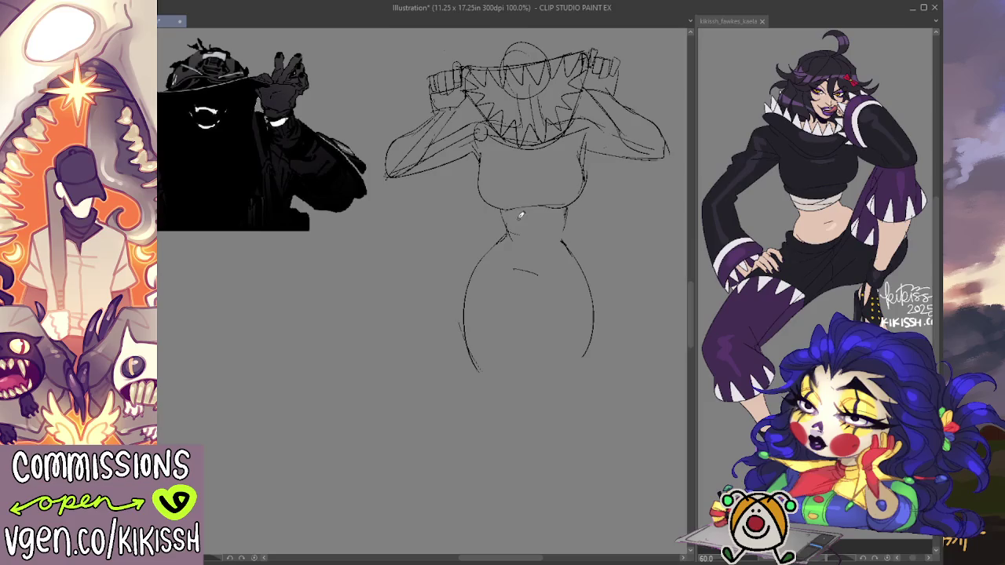
pyautogui.moveTo(509, 212); pyautogui.dragTo(564, 209)
pyautogui.moveTo(499, 214); pyautogui.dragTo(571, 207)
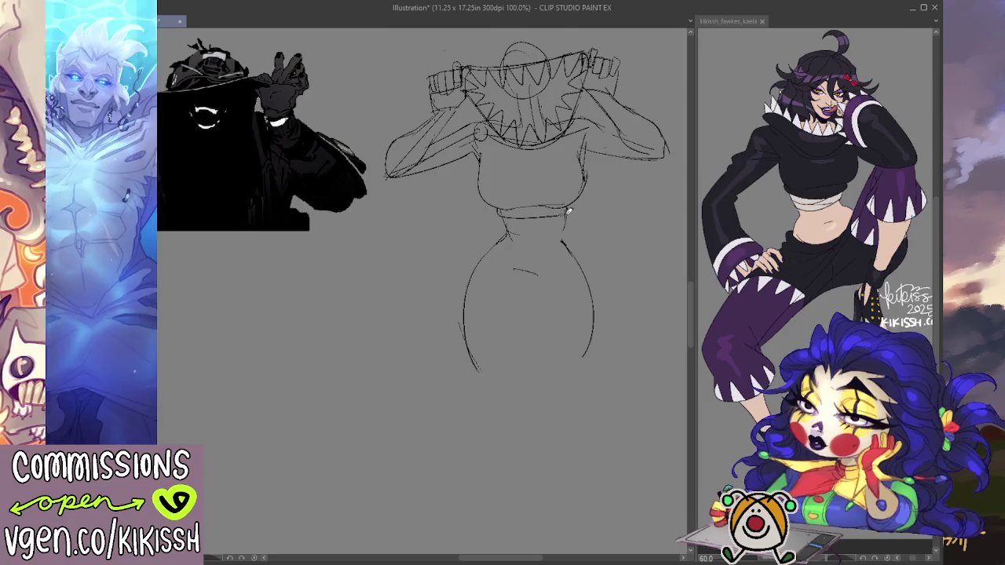
pyautogui.press('e')
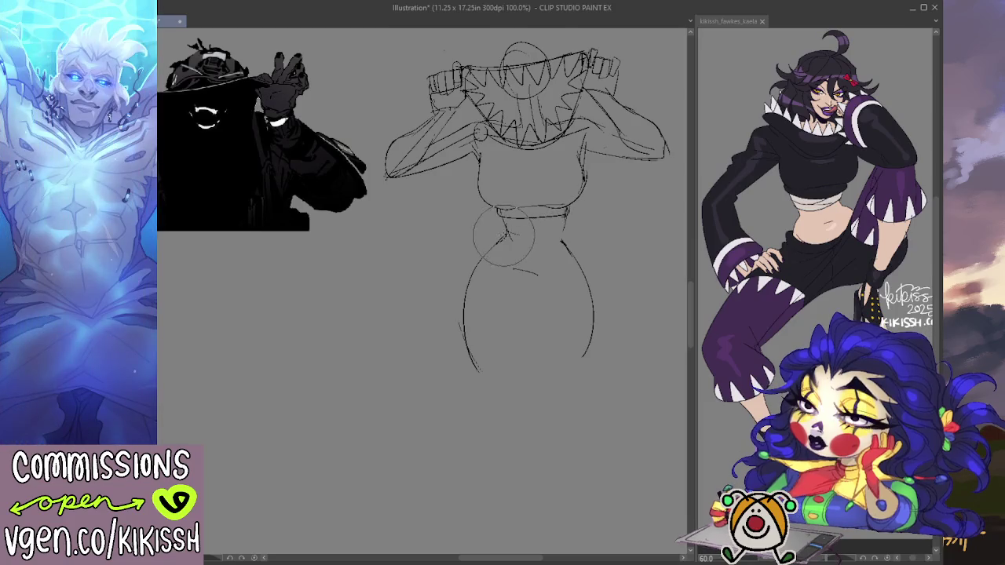
pyautogui.moveTo(501, 244); pyautogui.dragTo(503, 235)
pyautogui.press('p')
pyautogui.moveTo(476, 271); pyautogui.dragTo(515, 231)
pyautogui.press('e')
pyautogui.moveTo(518, 274); pyautogui.dragTo(538, 275)
pyautogui.press('p')
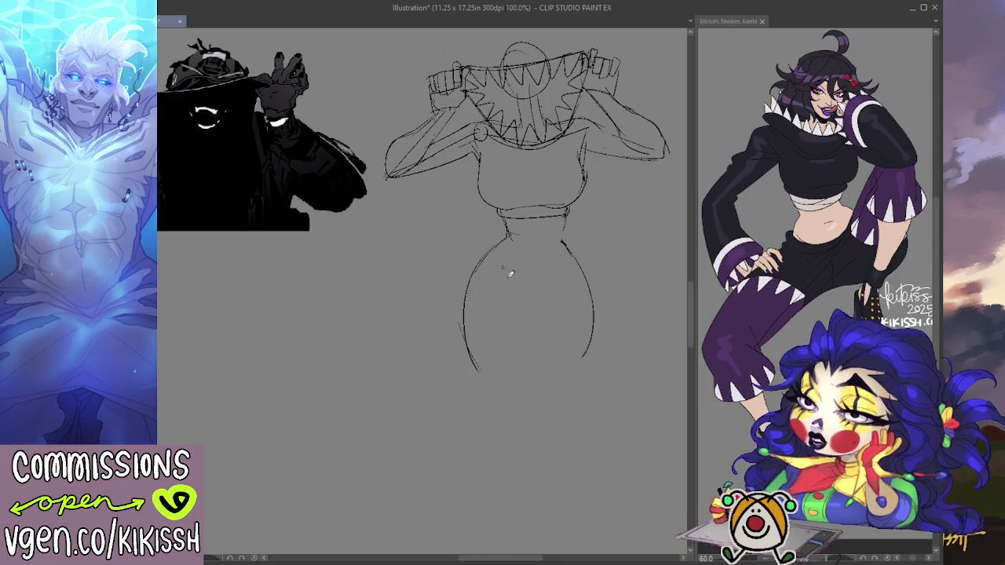
# Draw a curved belly line with a short mark, plus a curve under the belly.
pyautogui.moveTo(501, 260); pyautogui.dragTo(572, 264)
pyautogui.hotkey('ctrl', 'z')
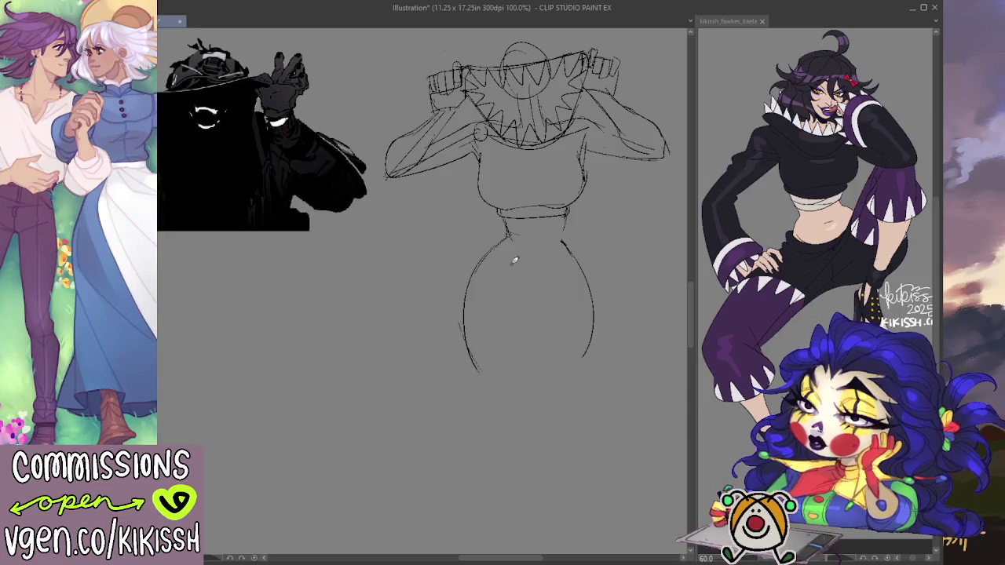
pyautogui.moveTo(503, 259); pyautogui.dragTo(570, 262)
pyautogui.hotkey('ctrl', 'z')
pyautogui.moveTo(502, 259); pyautogui.dragTo(570, 262)
pyautogui.moveTo(529, 254); pyautogui.dragTo(543, 253)
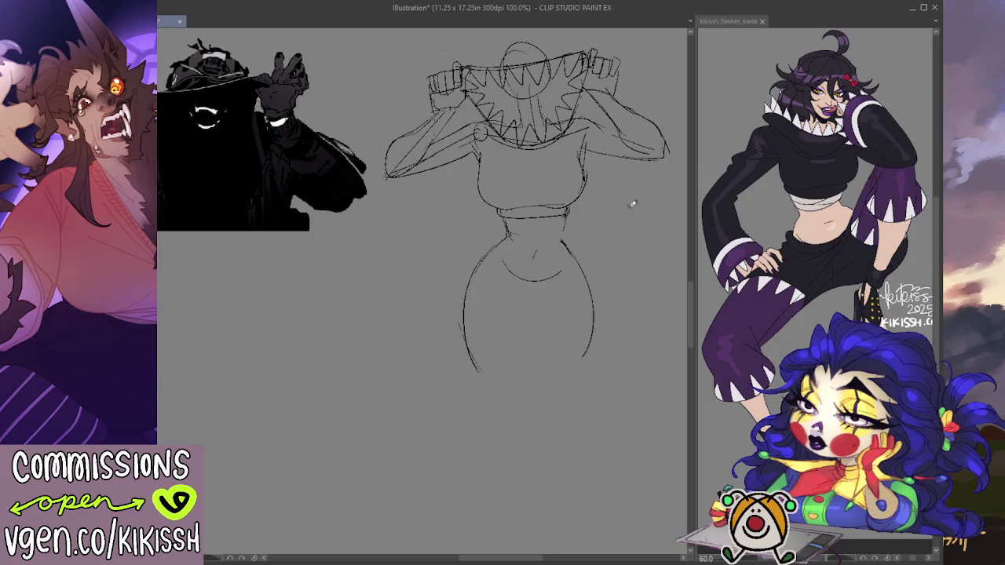
pyautogui.moveTo(624, 224); pyautogui.dragTo(627, 207)
pyautogui.moveTo(493, 235); pyautogui.dragTo(585, 250)
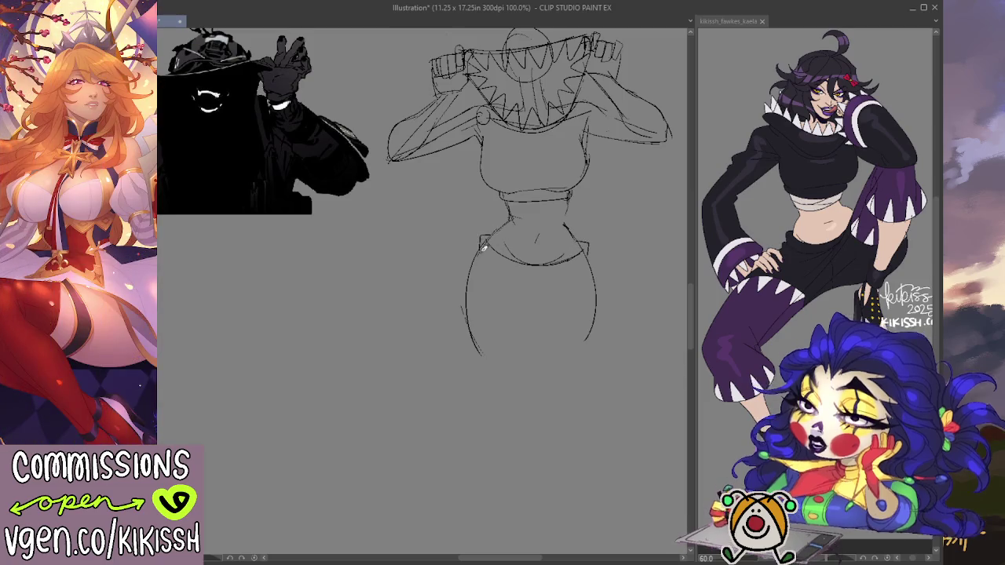
# Touch up the left waist, draw the hips' bottom line, and erase the V-shaped crotch lines.
pyautogui.moveTo(496, 228); pyautogui.dragTo(481, 233)
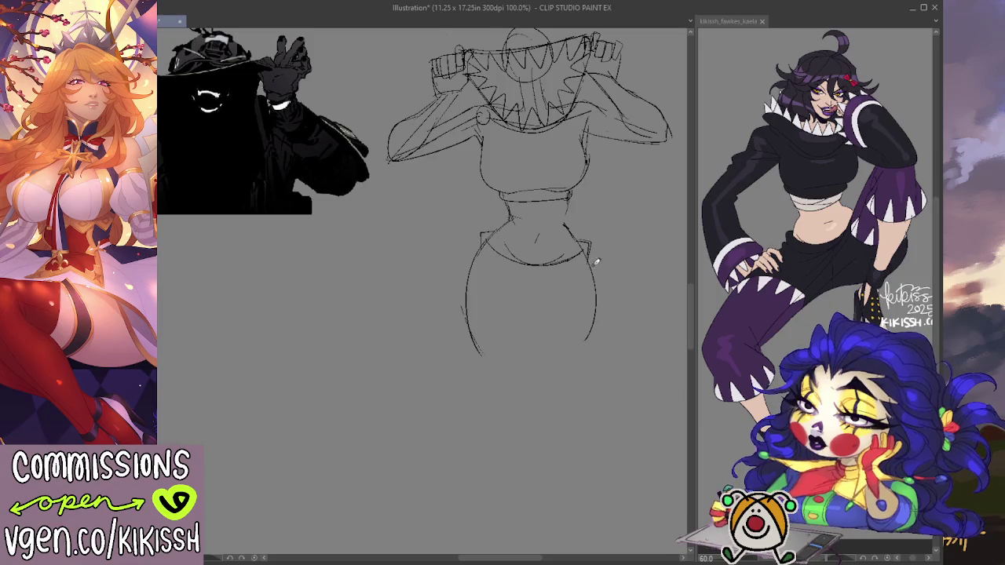
pyautogui.scroll(1, 630, 247)
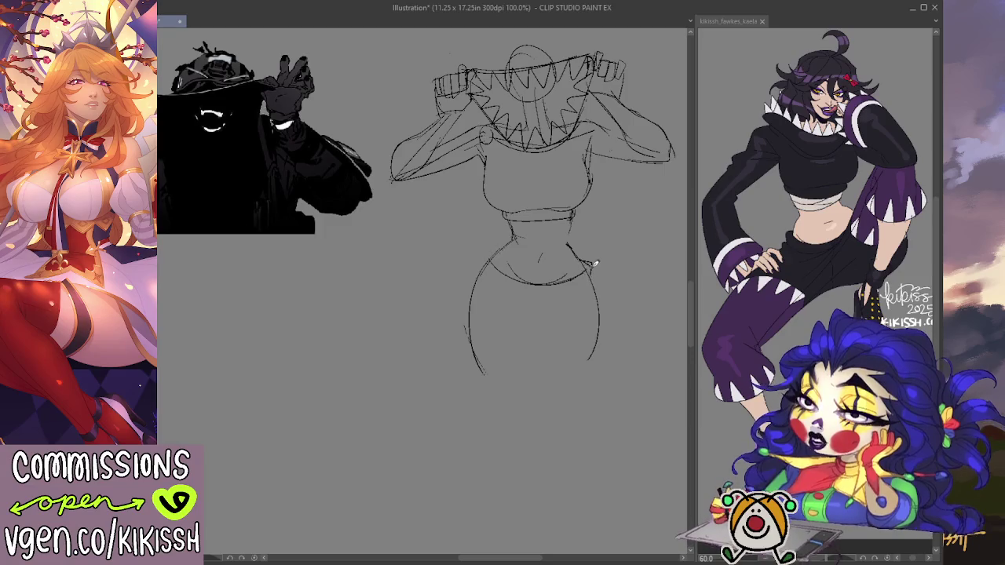
pyautogui.moveTo(486, 249); pyautogui.dragTo(482, 271)
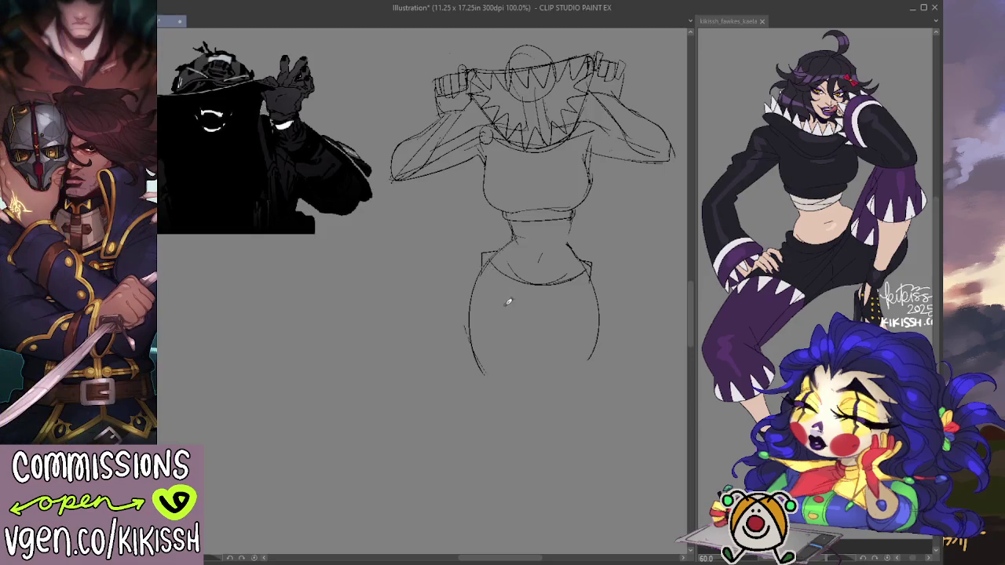
pyautogui.hotkey('ctrl', 'z')
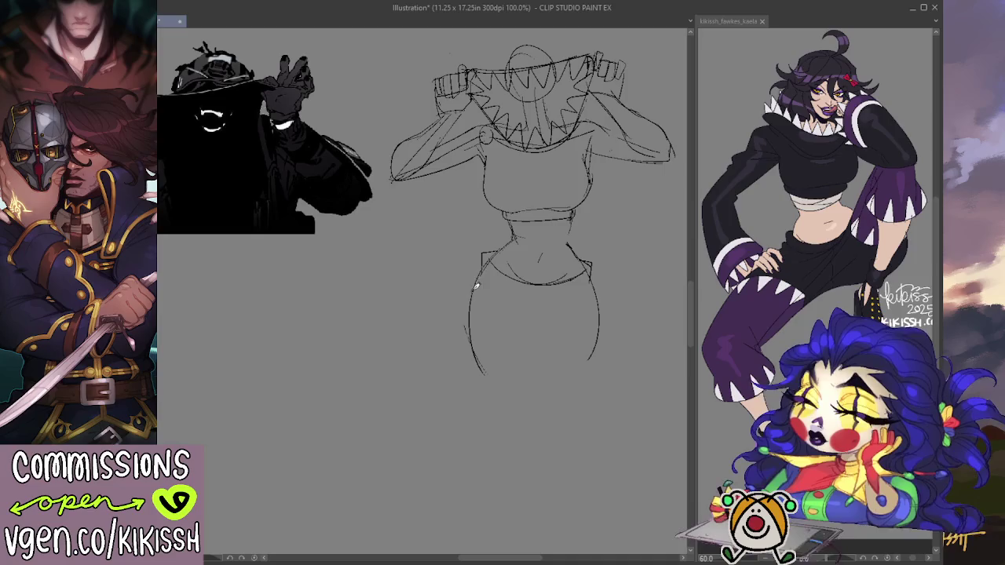
pyautogui.moveTo(464, 374); pyautogui.dragTo(549, 371)
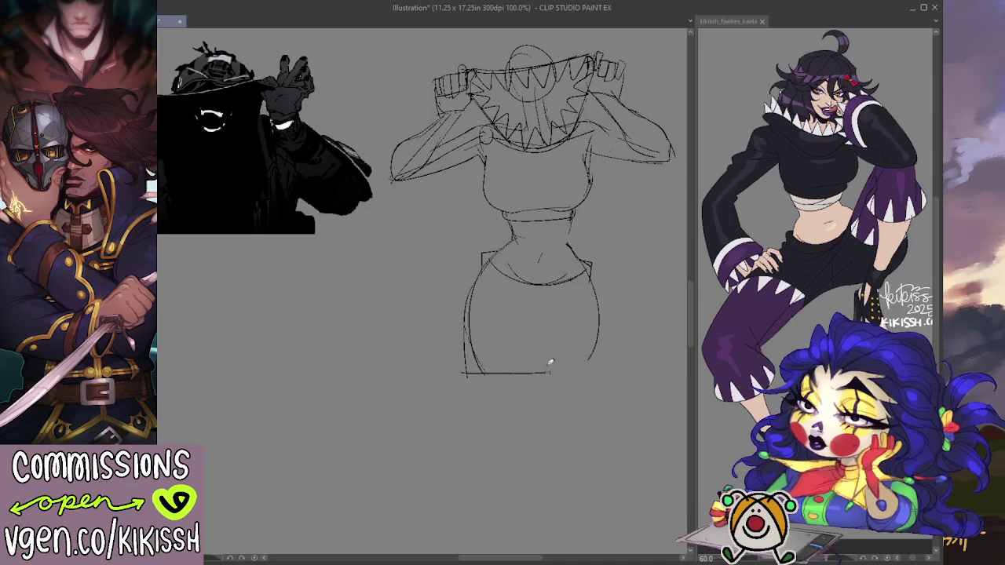
pyautogui.moveTo(578, 304); pyautogui.dragTo(543, 341)
# Extend the right hip downward and sketch diagonal and inner-thigh lines across the skirt.
pyautogui.moveTo(609, 362); pyautogui.dragTo(605, 343)
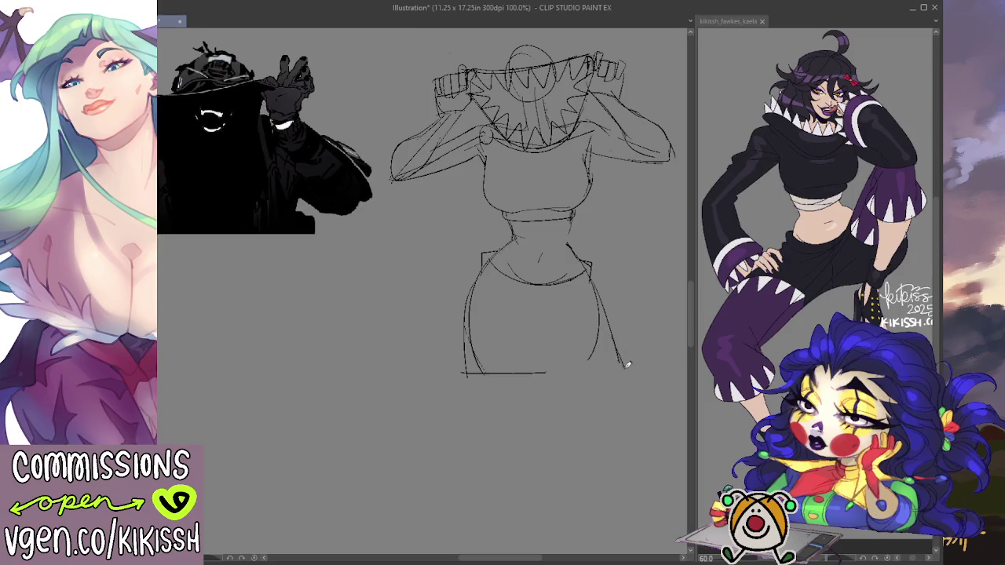
pyautogui.moveTo(538, 361); pyautogui.dragTo(570, 324)
pyautogui.press('e')
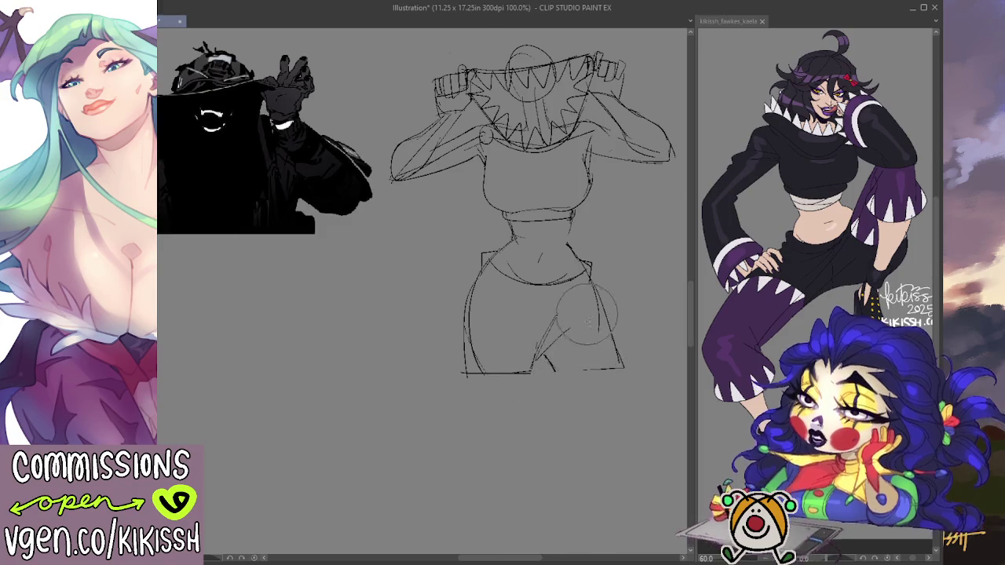
pyautogui.press('p')
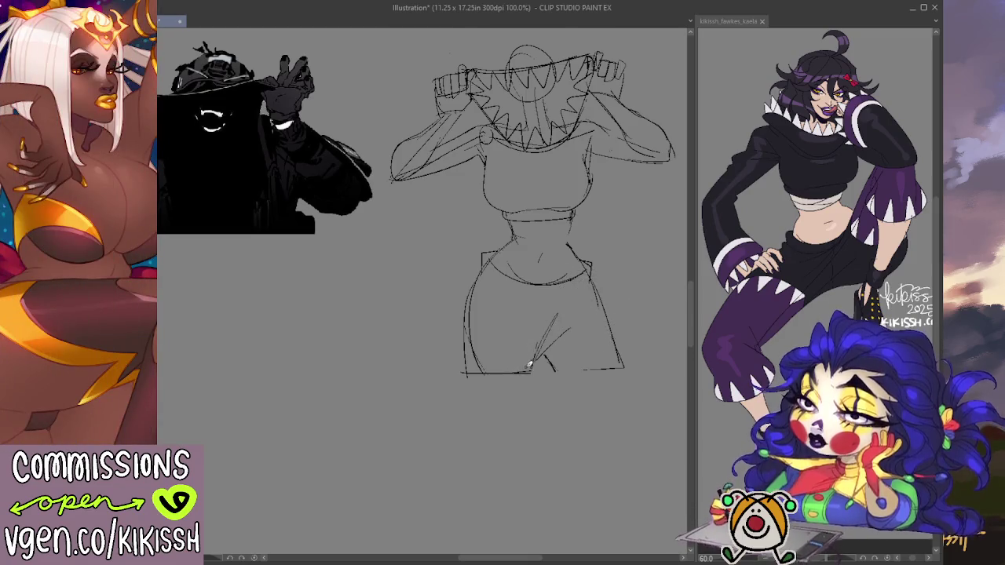
pyautogui.moveTo(554, 304); pyautogui.dragTo(562, 346)
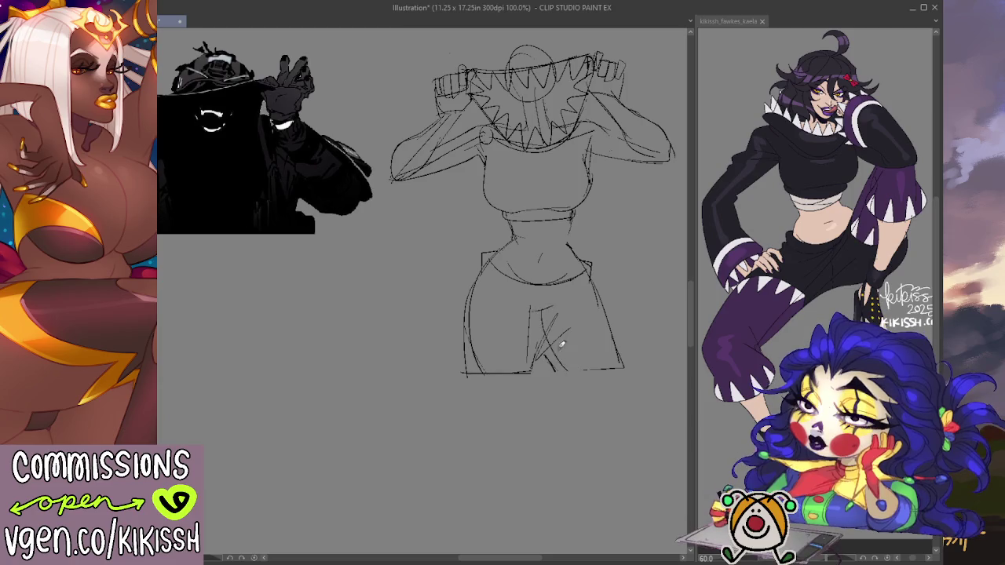
pyautogui.moveTo(667, 246); pyautogui.dragTo(657, 283)
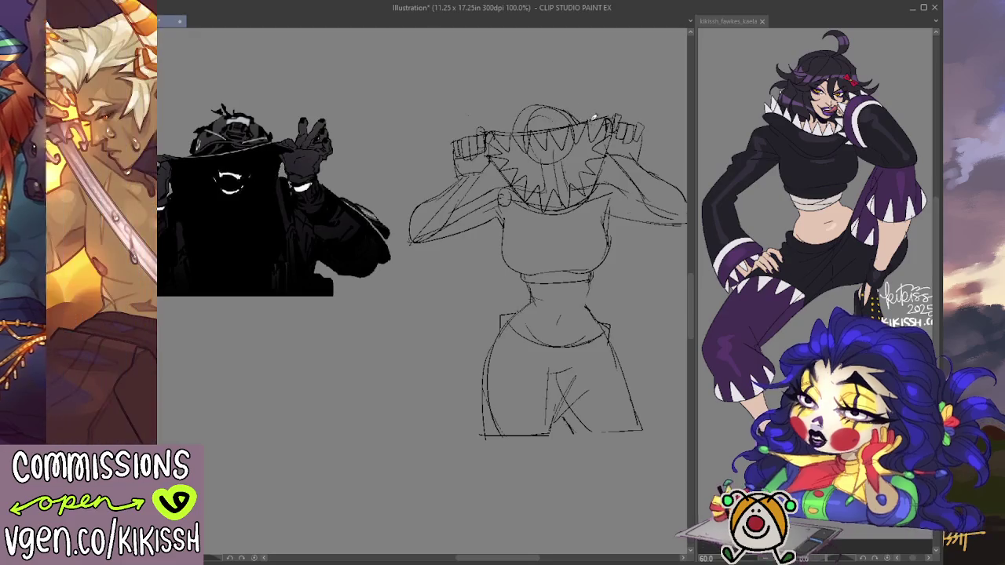
# Redraw the head's left side, upper left and top arc above the hood band.
pyautogui.moveTo(518, 127); pyautogui.dragTo(553, 92)
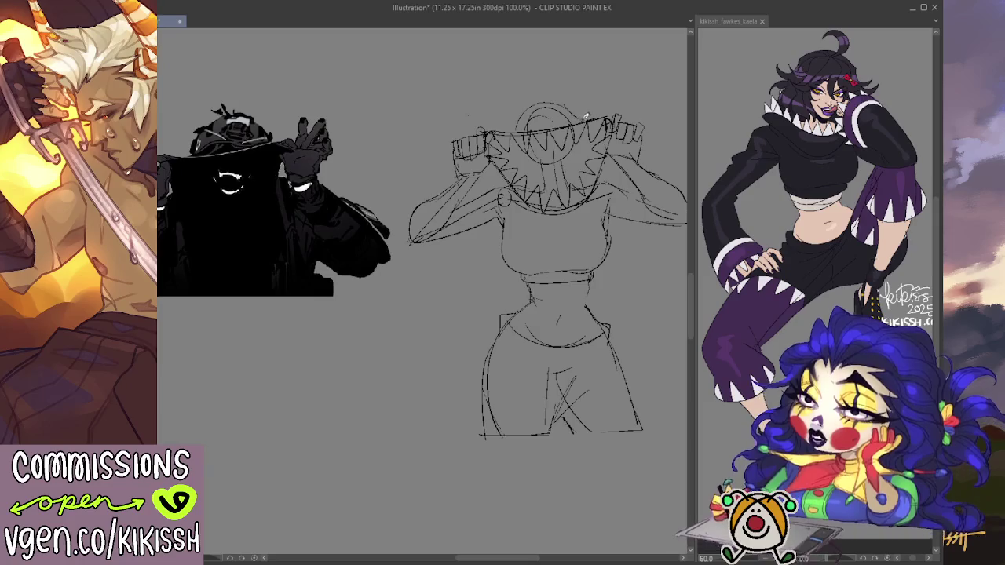
pyautogui.moveTo(486, 132); pyautogui.dragTo(525, 113)
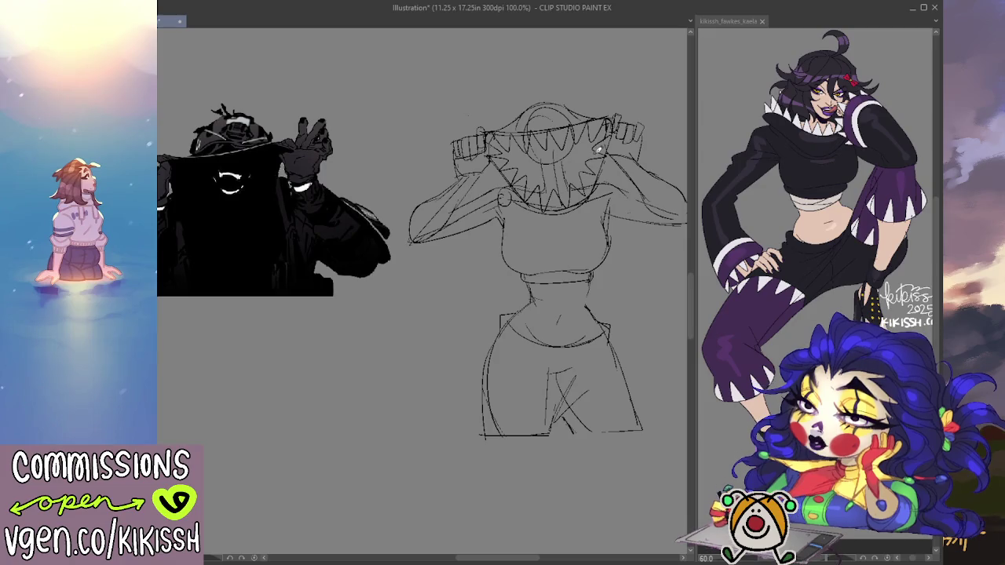
pyautogui.moveTo(598, 196); pyautogui.dragTo(567, 160)
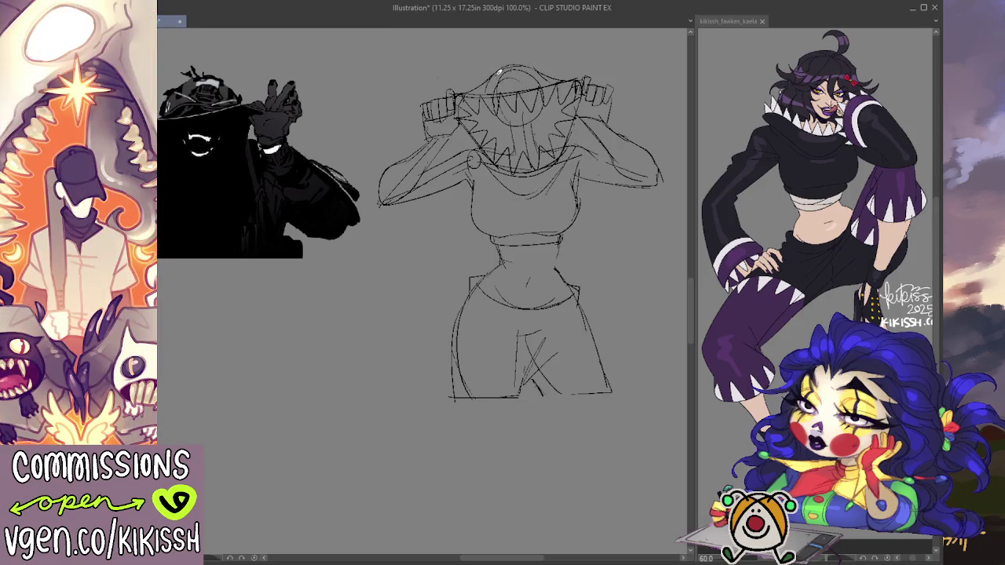
pyautogui.moveTo(499, 63); pyautogui.dragTo(541, 64)
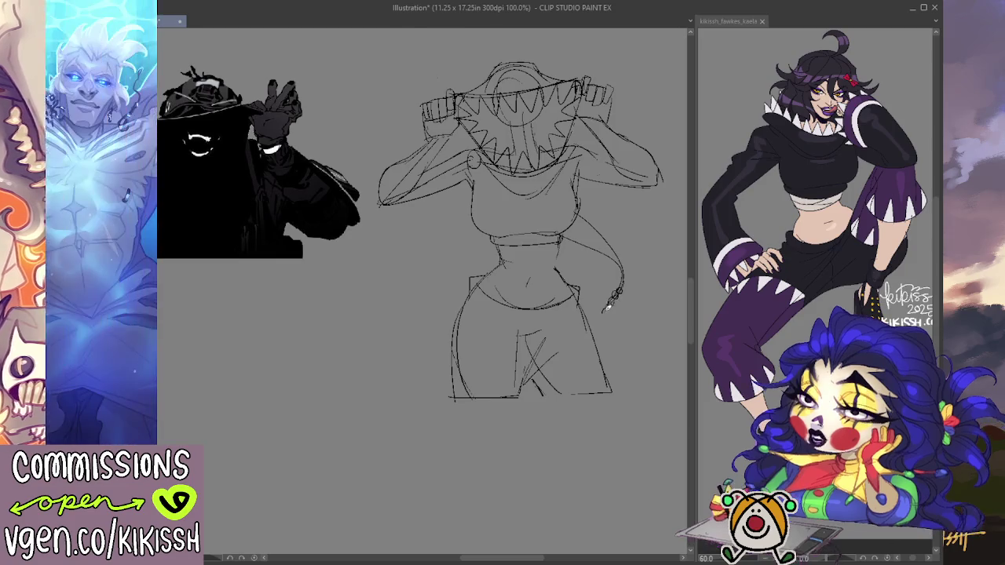
# Draw a wavy strand down the right side, then sketch new waist and hip curves.
pyautogui.moveTo(605, 313); pyautogui.dragTo(615, 299)
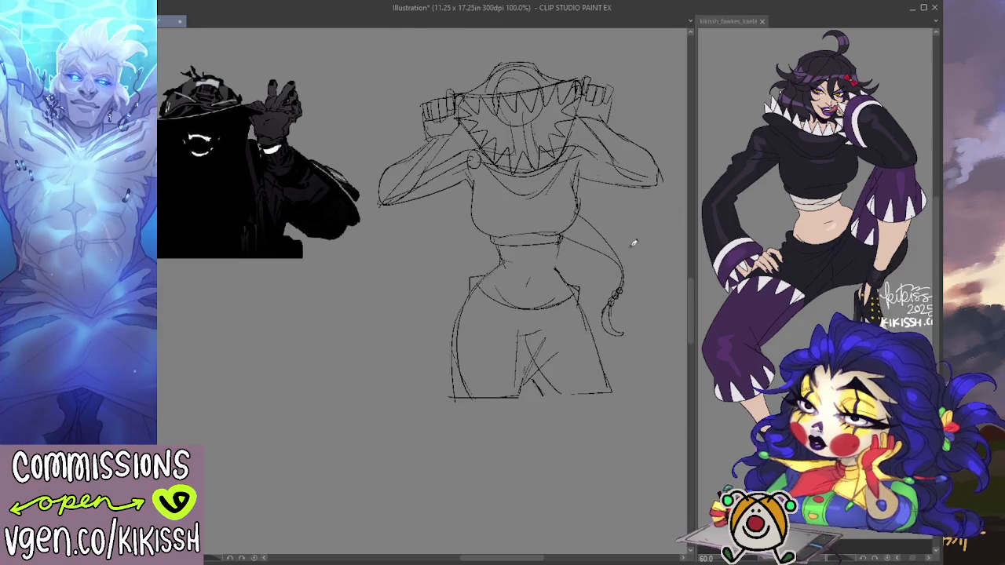
pyautogui.press('e')
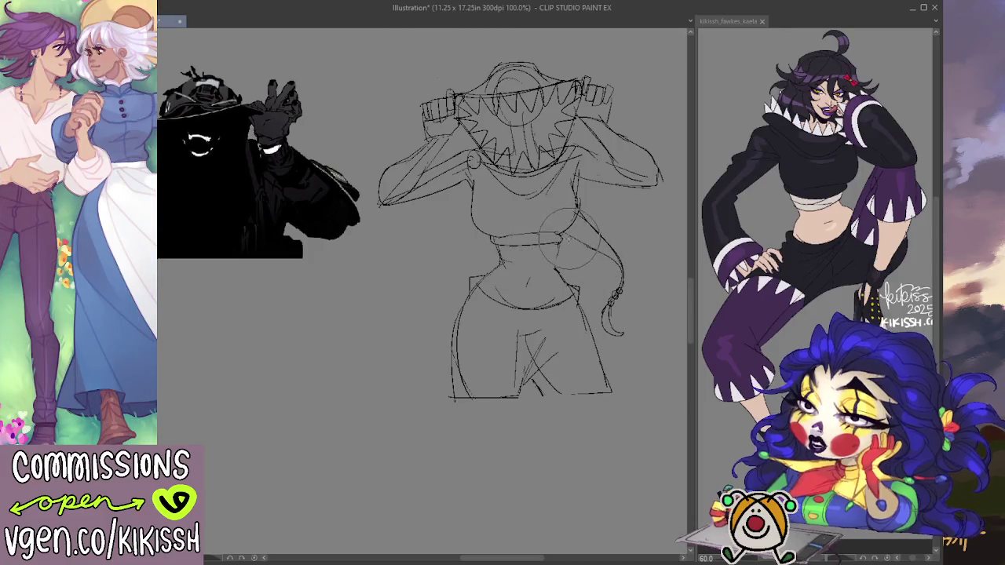
pyautogui.moveTo(471, 236); pyautogui.dragTo(526, 290)
pyautogui.moveTo(469, 267); pyautogui.dragTo(531, 259)
pyautogui.moveTo(513, 357); pyautogui.dragTo(506, 314)
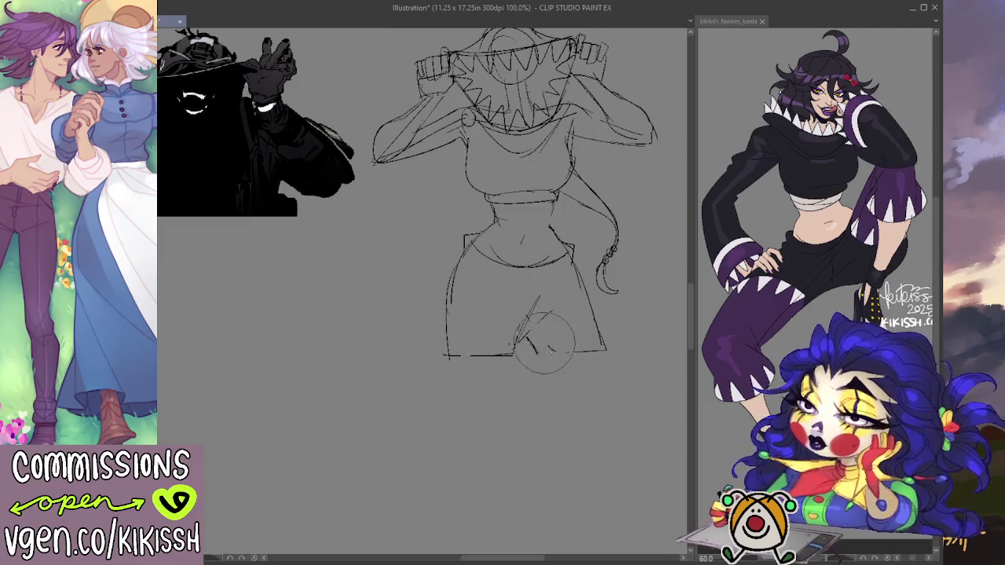
pyautogui.moveTo(648, 253); pyautogui.dragTo(642, 289)
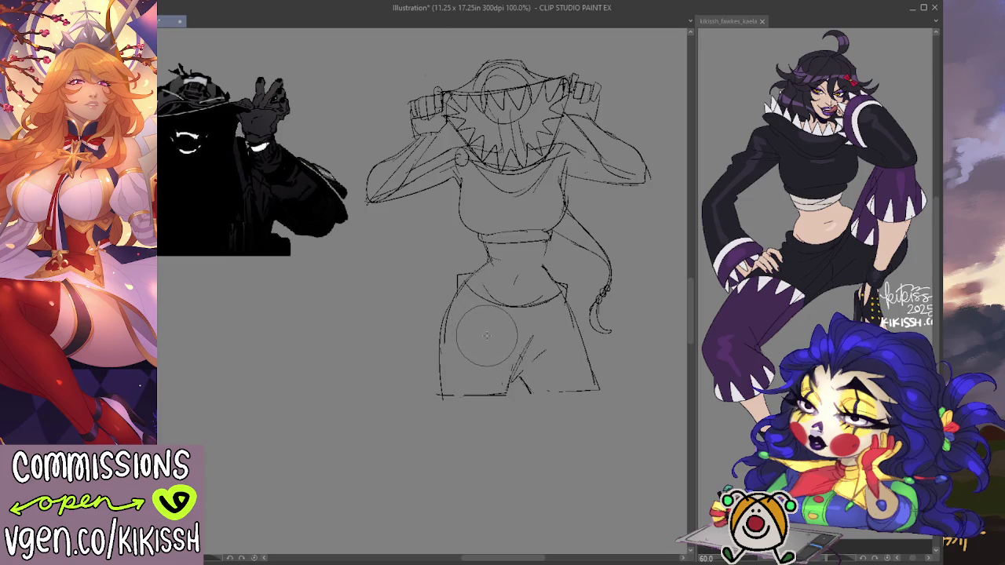
# Erase the crotch and lower right-leg lines, then redraw the left leg line.
pyautogui.moveTo(494, 361)
pyautogui.mouseDown()
pyautogui.moveTo(518, 350)
pyautogui.moveTo(505, 381)
pyautogui.moveTo(558, 357)
pyautogui.moveTo(589, 383)
pyautogui.mouseUp()
pyautogui.press('p')
pyautogui.moveTo(565, 298); pyautogui.dragTo(568, 391)
pyautogui.hotkey('ctrl', 'z')
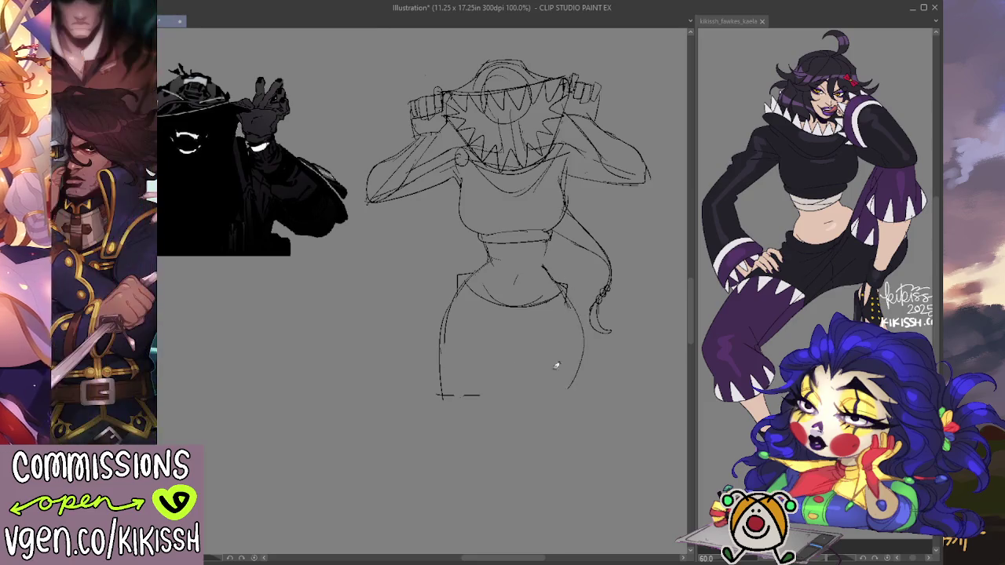
pyautogui.moveTo(451, 302); pyautogui.dragTo(448, 397)
pyautogui.press('e')
pyautogui.press('p')
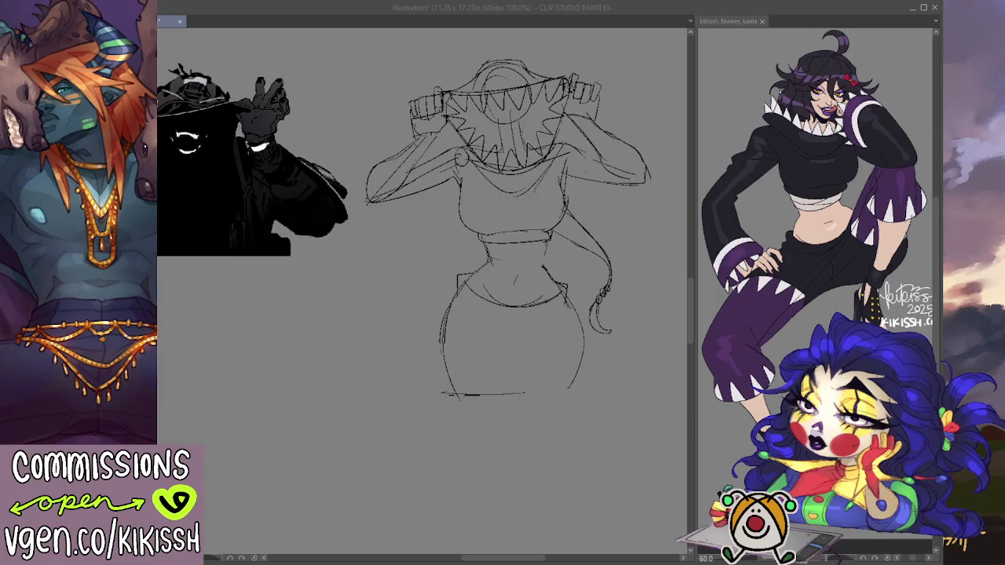
# Erase the rough left sleeve cuff lines and sketch the raised hand's outer edge.
pyautogui.click(529, 72)
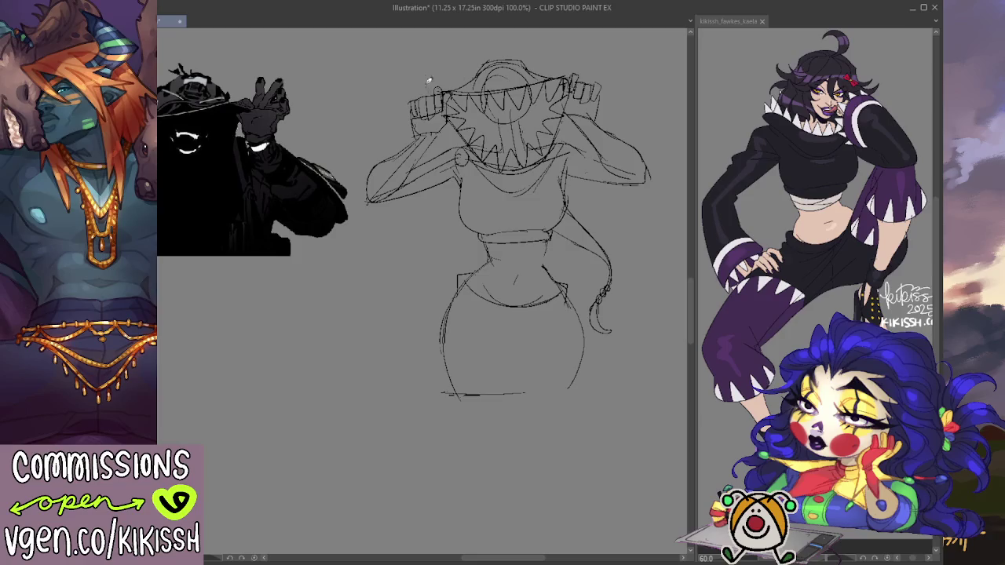
pyautogui.moveTo(431, 113); pyautogui.dragTo(429, 99)
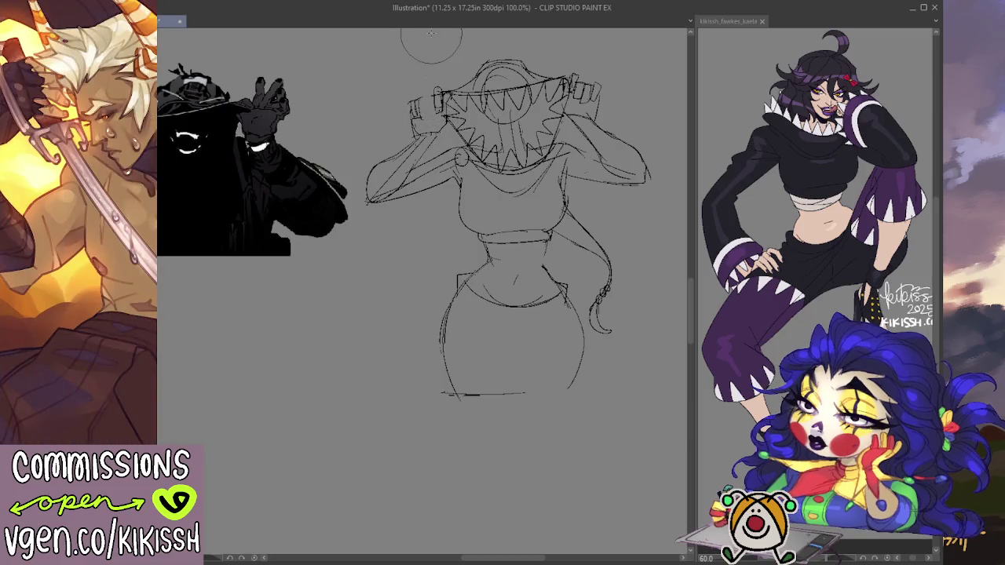
pyautogui.moveTo(427, 114)
pyautogui.mouseDown()
pyautogui.moveTo(436, 96)
pyautogui.moveTo(425, 76)
pyautogui.moveTo(425, 89)
pyautogui.moveTo(400, 88)
pyautogui.moveTo(421, 102)
pyautogui.moveTo(405, 108)
pyautogui.mouseUp()
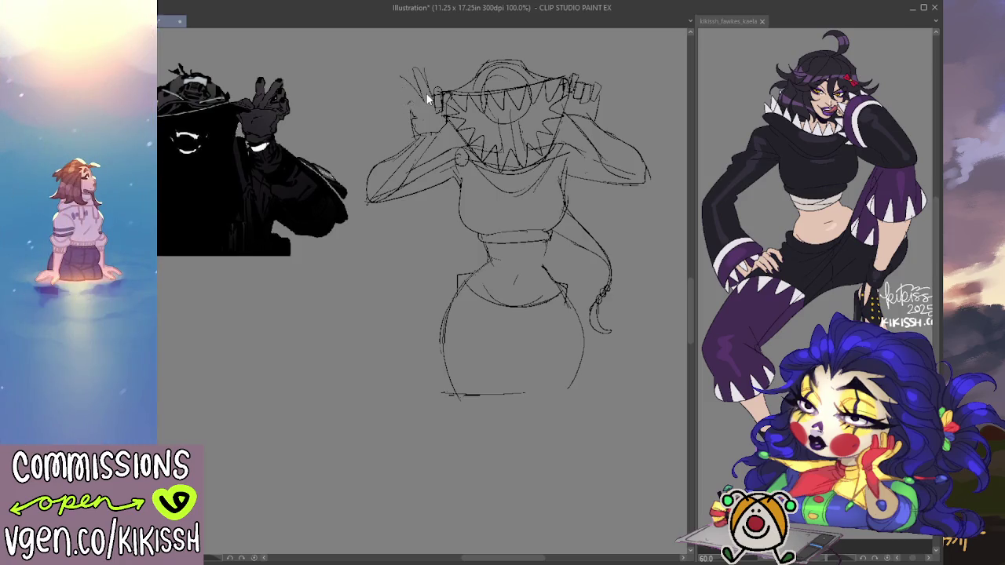
pyautogui.hotkey('ctrl', 'z')
pyautogui.hotkey('ctrl', 'z')
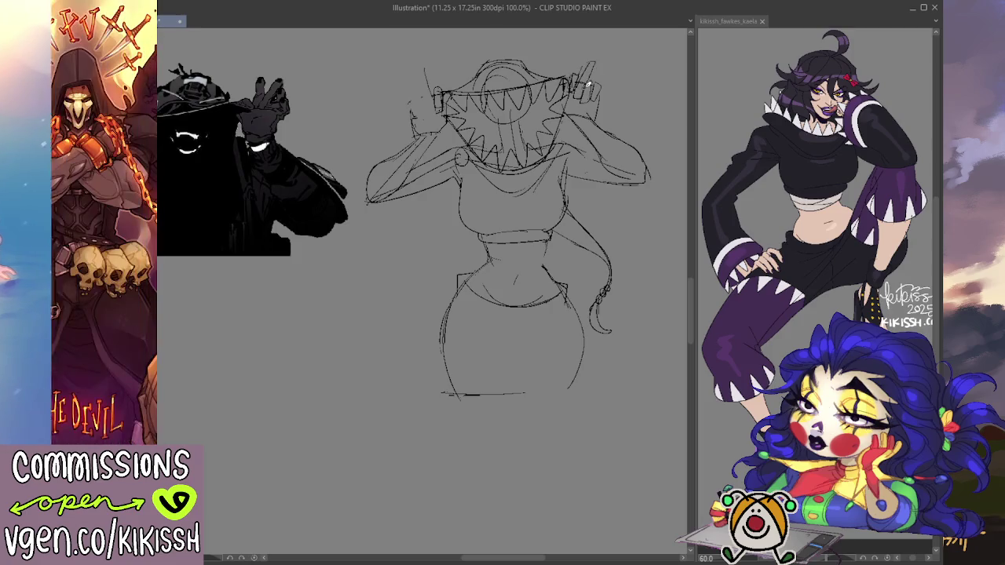
pyautogui.moveTo(601, 66); pyautogui.dragTo(595, 88)
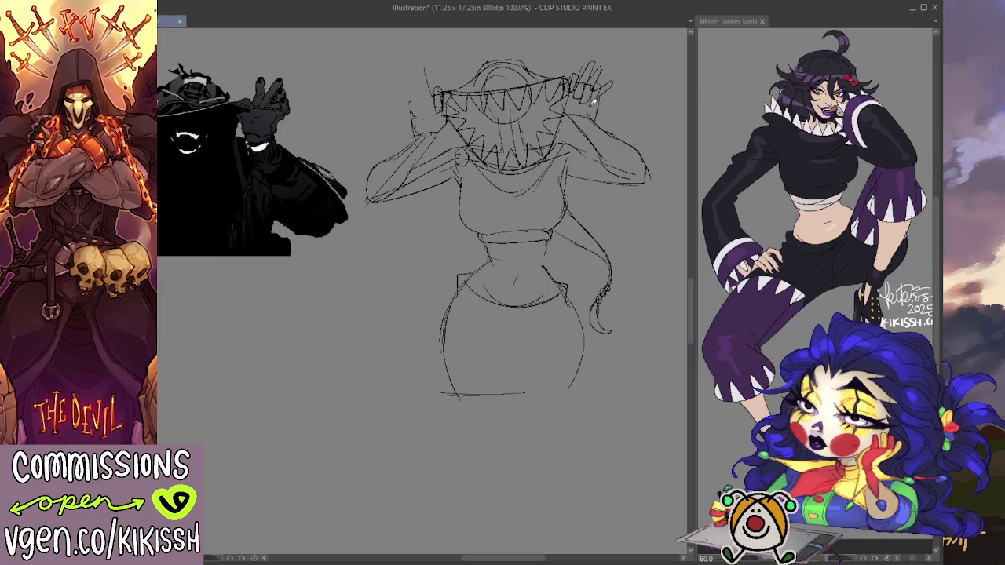
# With a larger brush, sketch the raised left hand's fingers and lines along the arm.
pyautogui.press('e')
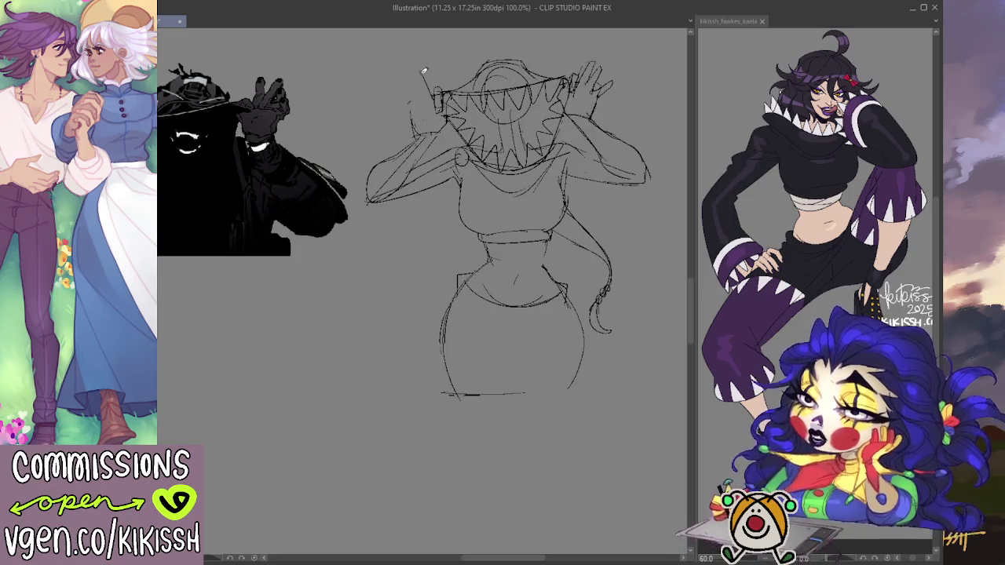
pyautogui.moveTo(414, 72)
pyautogui.mouseDown()
pyautogui.moveTo(422, 98)
pyautogui.moveTo(397, 100)
pyautogui.moveTo(424, 120)
pyautogui.moveTo(416, 153)
pyautogui.mouseUp()
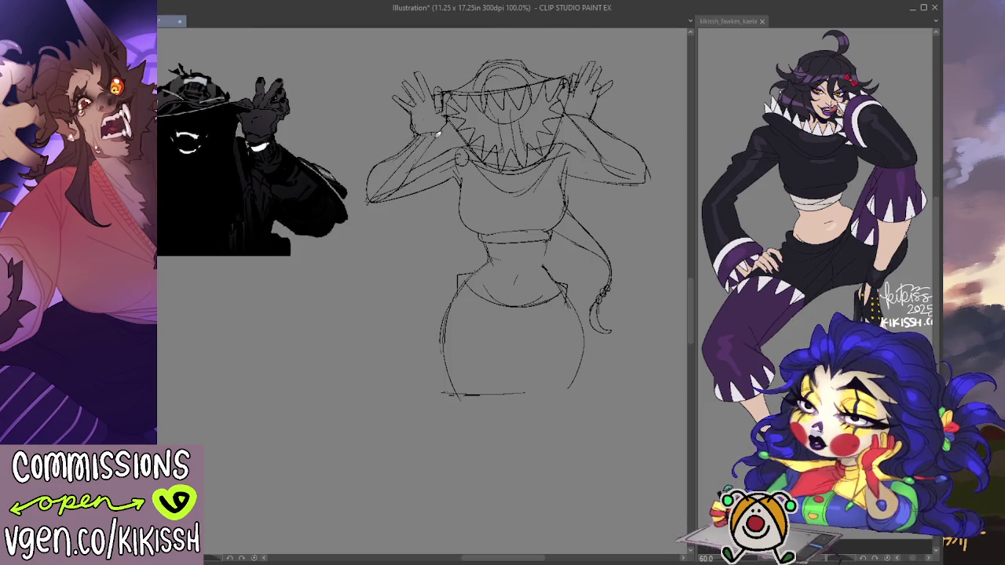
pyautogui.moveTo(413, 161); pyautogui.dragTo(433, 140)
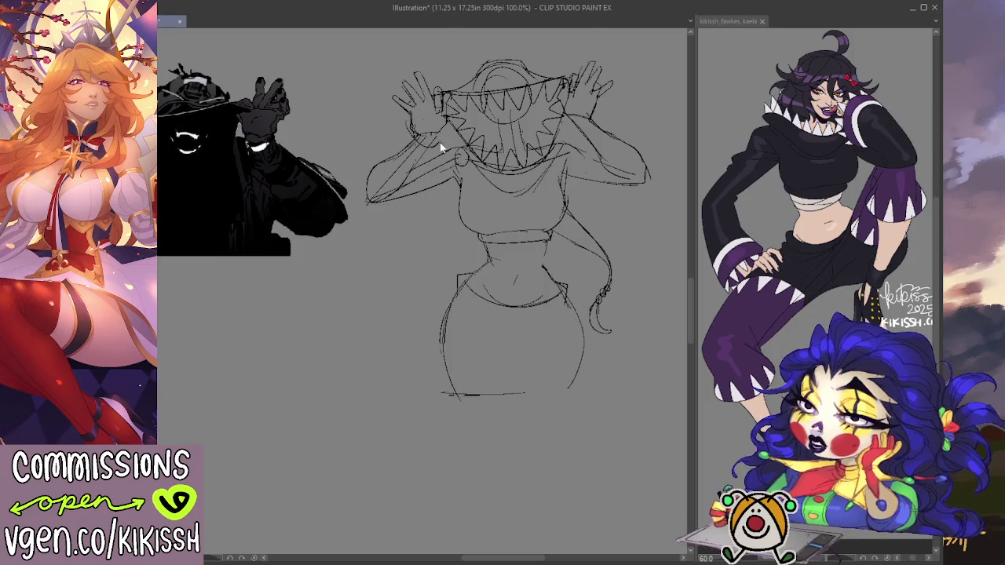
pyautogui.moveTo(432, 153)
pyautogui.mouseDown()
pyautogui.moveTo(403, 121)
pyautogui.moveTo(374, 169)
pyautogui.moveTo(409, 135)
pyautogui.mouseUp()
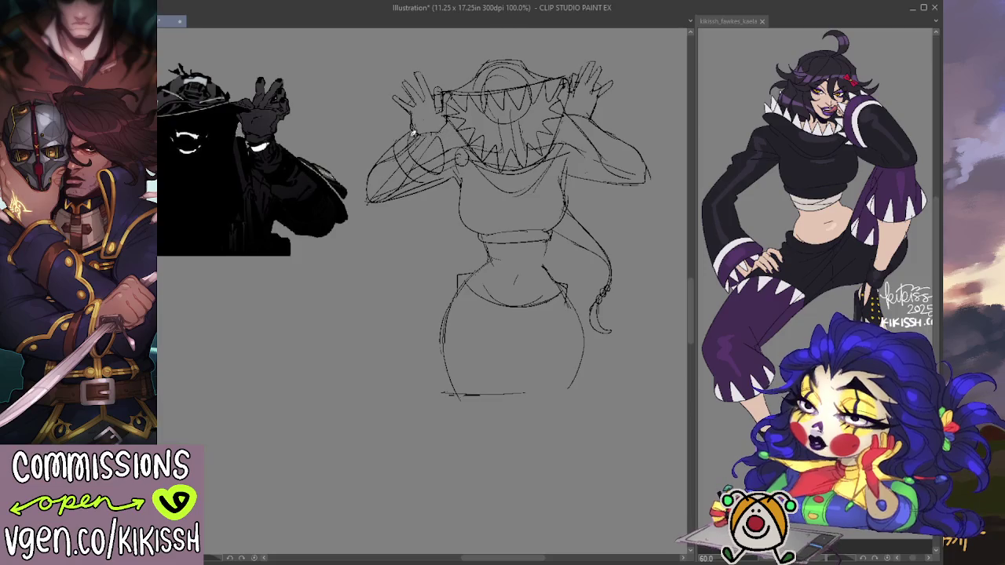
# Draw the left sleeve's outer edge and try hip-bottom lines, undoing the stray strokes.
pyautogui.press('e')
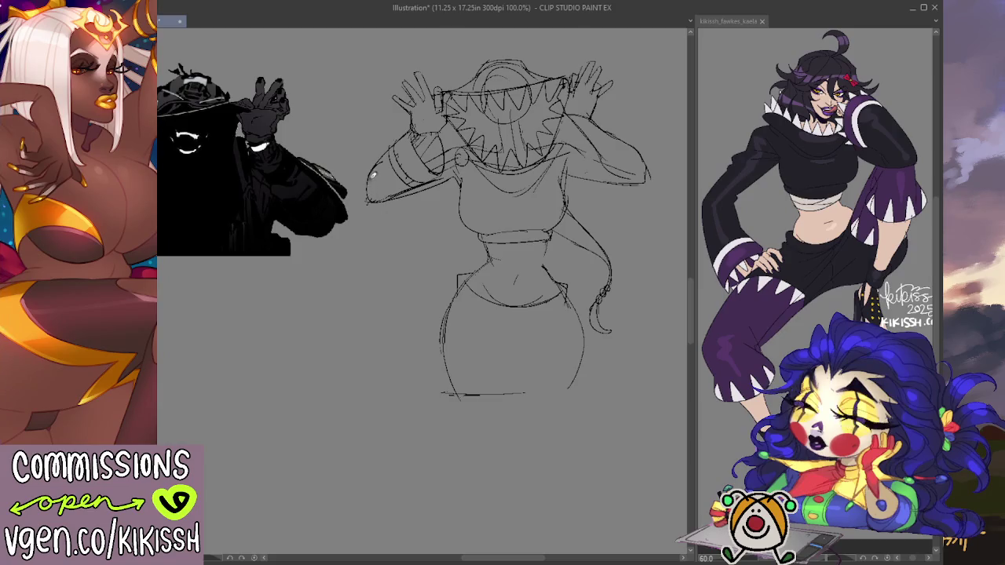
pyautogui.moveTo(374, 169); pyautogui.dragTo(396, 192)
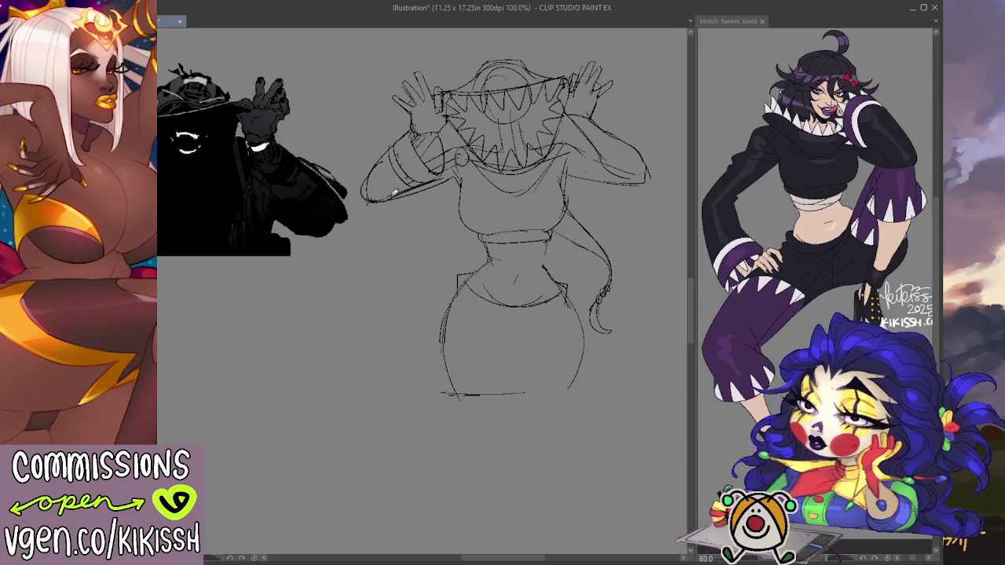
pyautogui.press('e')
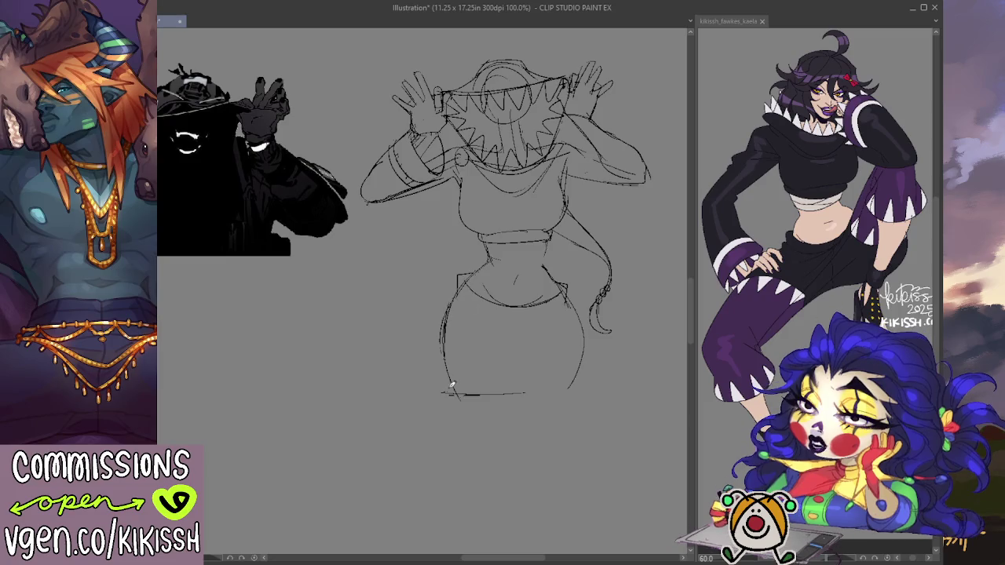
pyautogui.moveTo(496, 350); pyautogui.dragTo(518, 390)
pyautogui.hotkey('ctrl', 'z')
pyautogui.hotkey('ctrl', 'z')
pyautogui.hotkey('ctrl', 'z')
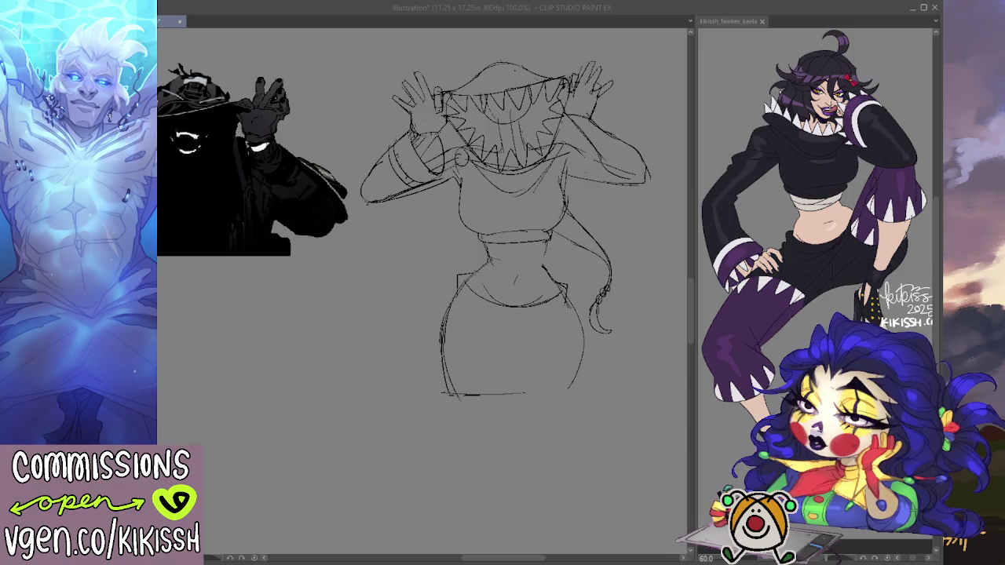
# Erase part of the skirt's lower outline with a large eraser.
pyautogui.hotkey('alt', 'Tab')
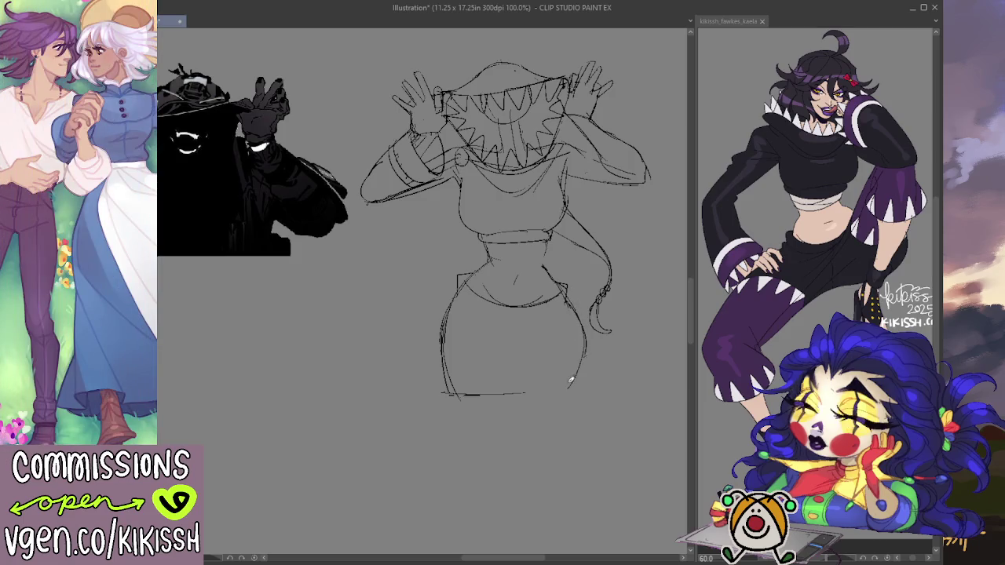
pyautogui.press('e')
pyautogui.moveTo(446, 365)
pyautogui.mouseDown()
pyautogui.moveTo(453, 319)
pyautogui.moveTo(471, 292)
pyautogui.mouseUp()
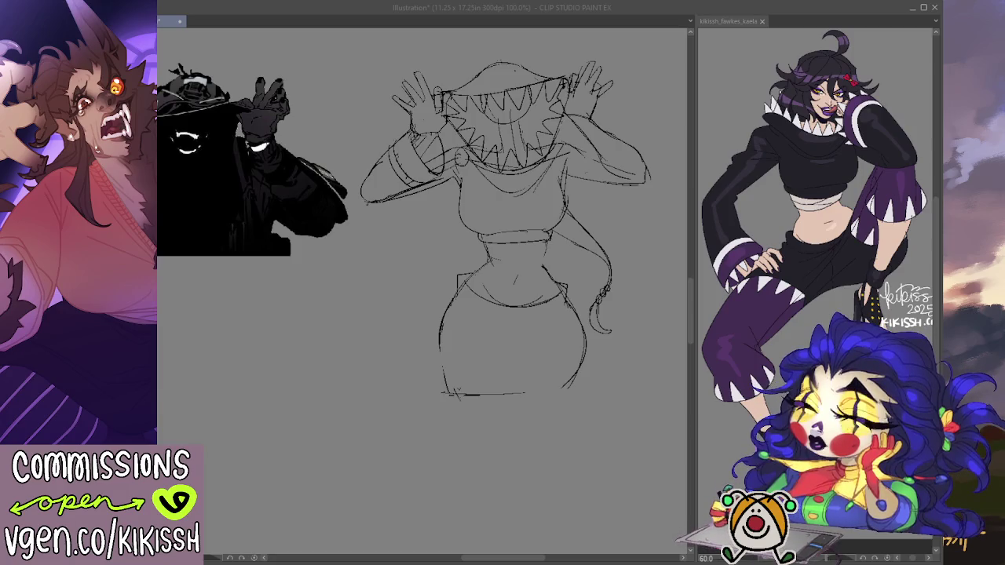
# Try a torso guide circle and head guide line, undoing the last guide stroke.
pyautogui.moveTo(471, 177); pyautogui.dragTo(464, 232)
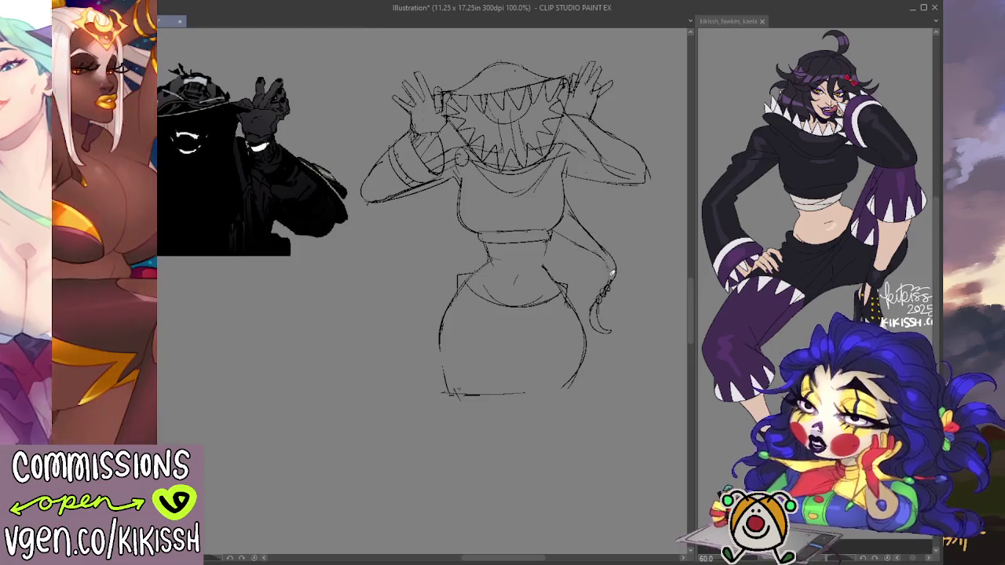
pyautogui.moveTo(523, 209)
pyautogui.mouseDown()
pyautogui.moveTo(501, 54)
pyautogui.moveTo(536, 101)
pyautogui.mouseUp()
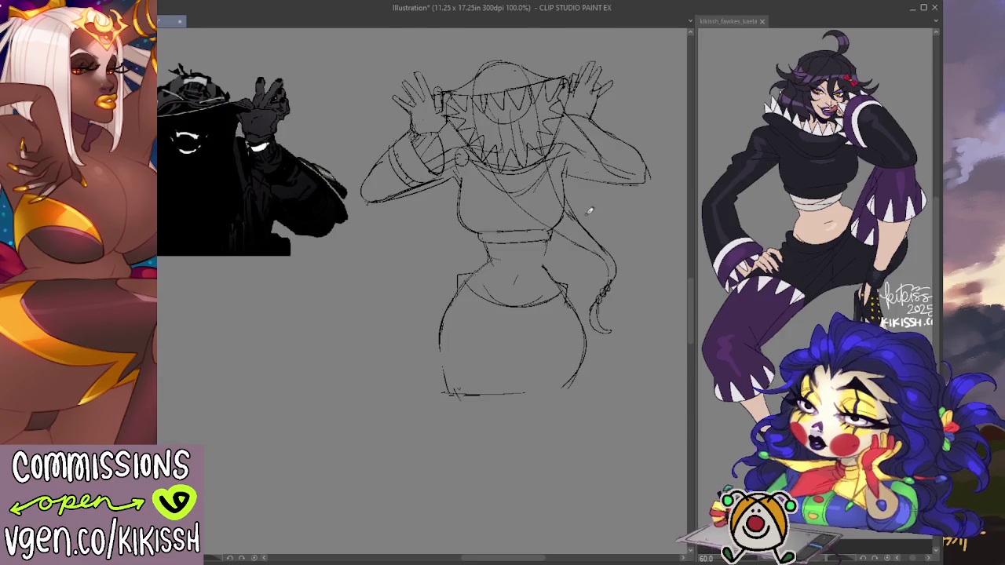
pyautogui.hotkey('ctrl', 'z')
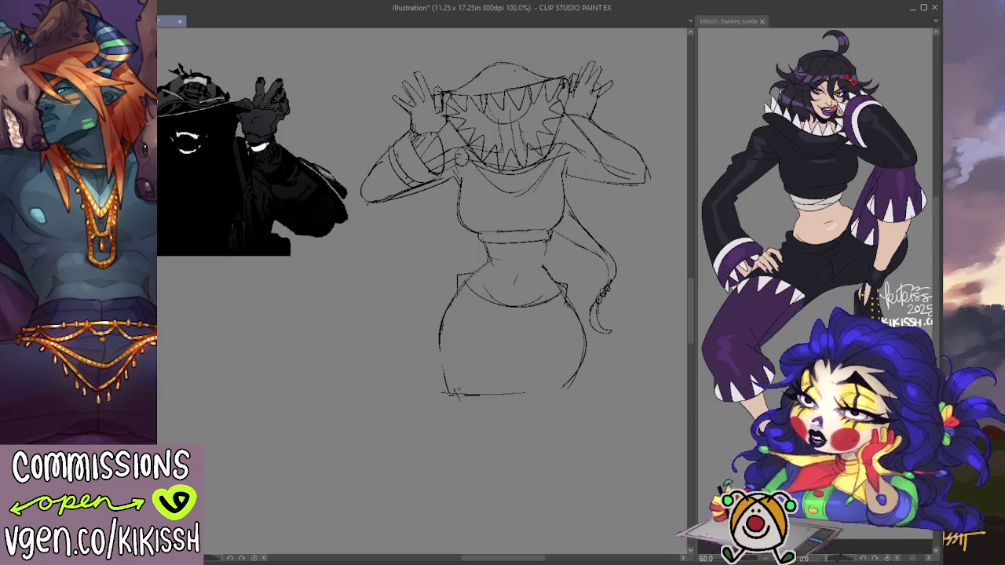
pyautogui.scroll(-1, 518, 322)
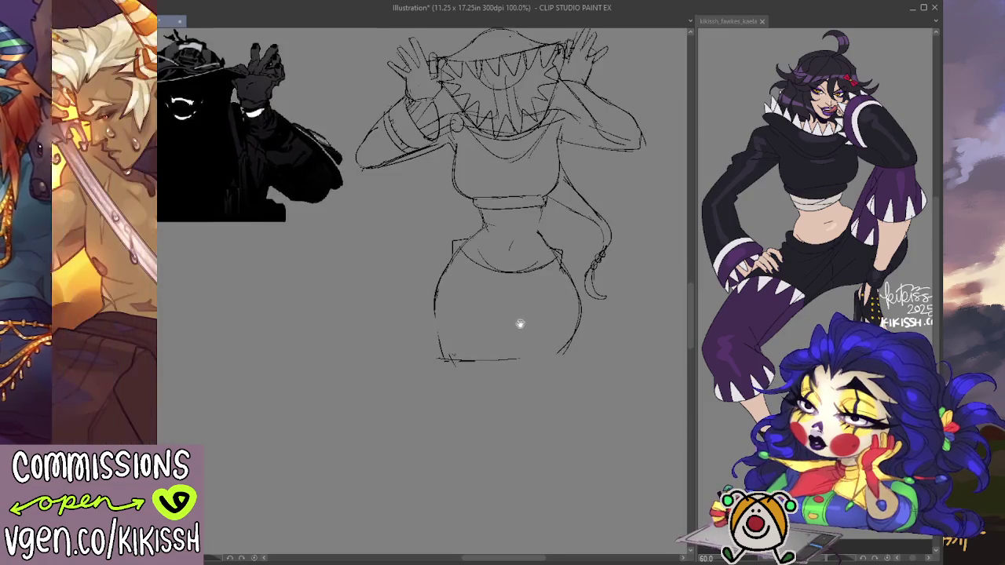
# Hatch the skirt's lower right with two strokes, undo the second, and redraw the right edge.
pyautogui.moveTo(509, 351); pyautogui.dragTo(553, 327)
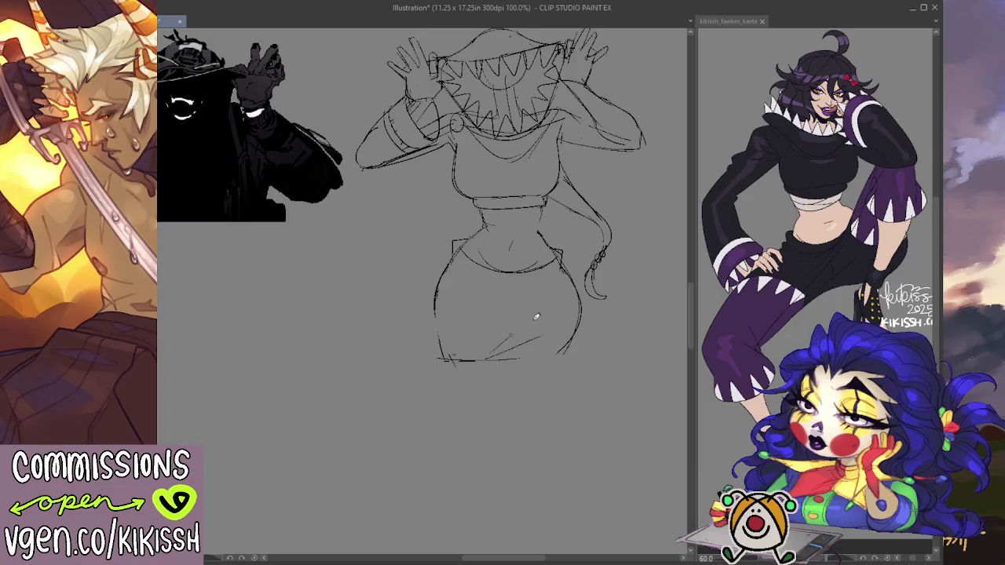
pyautogui.moveTo(495, 350); pyautogui.dragTo(541, 317)
pyautogui.hotkey('ctrl', 'z')
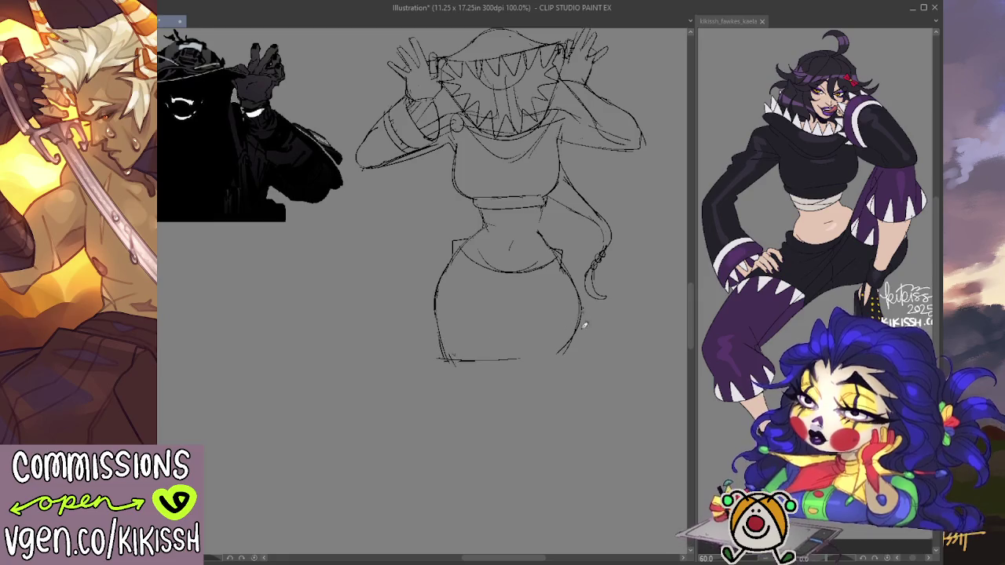
pyautogui.moveTo(578, 327); pyautogui.dragTo(566, 357)
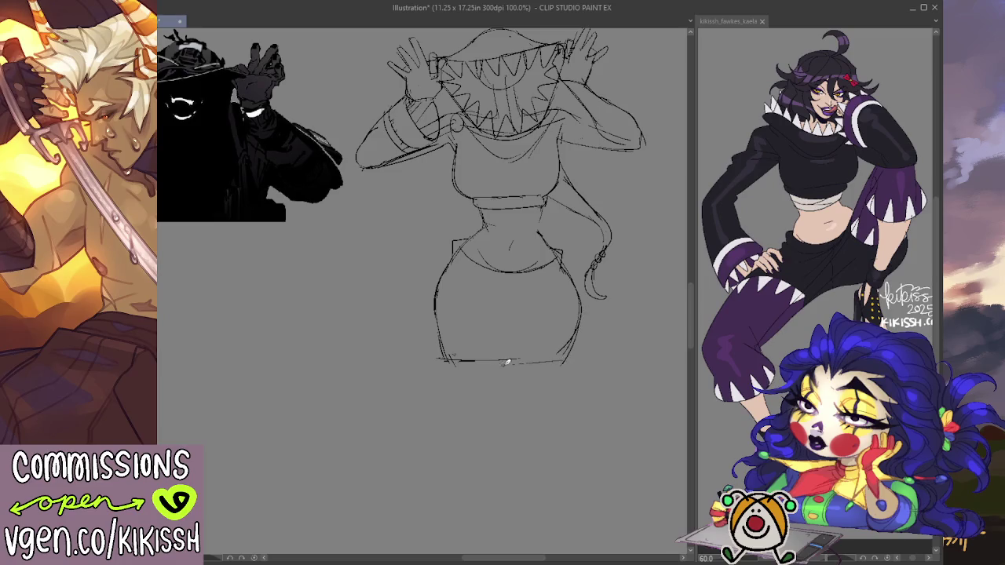
pyautogui.moveTo(525, 348); pyautogui.dragTo(526, 397)
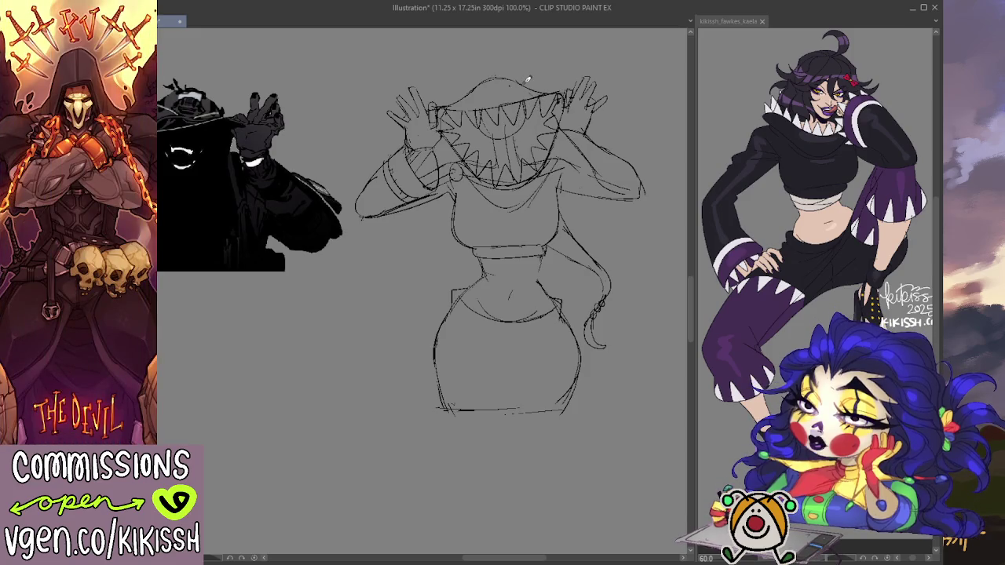
pyautogui.scroll(3, 563, 116)
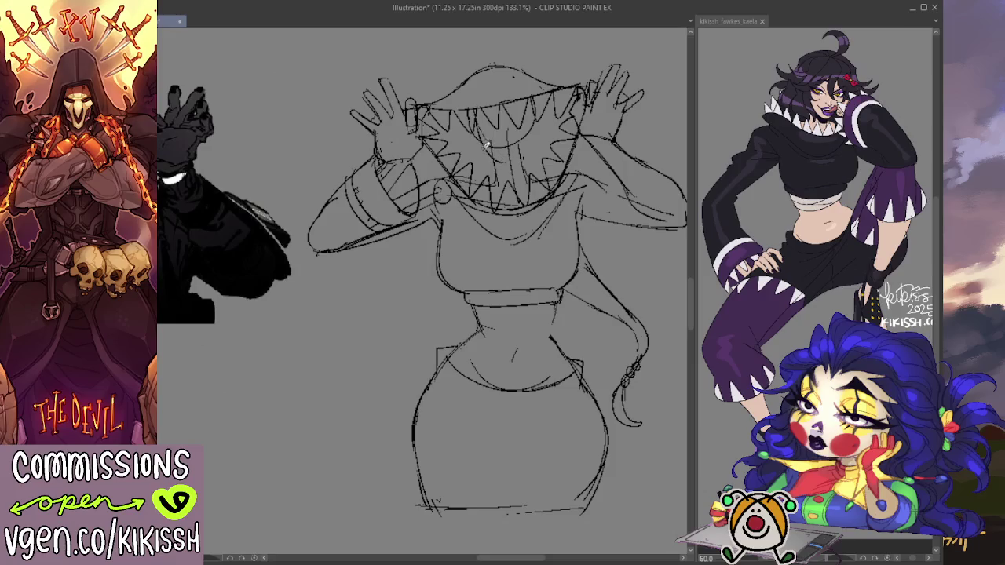
# Zoom the canvas to 133.1% and pan and tilt the view toward the right hand.
pyautogui.hscroll(-5, 424, 181)
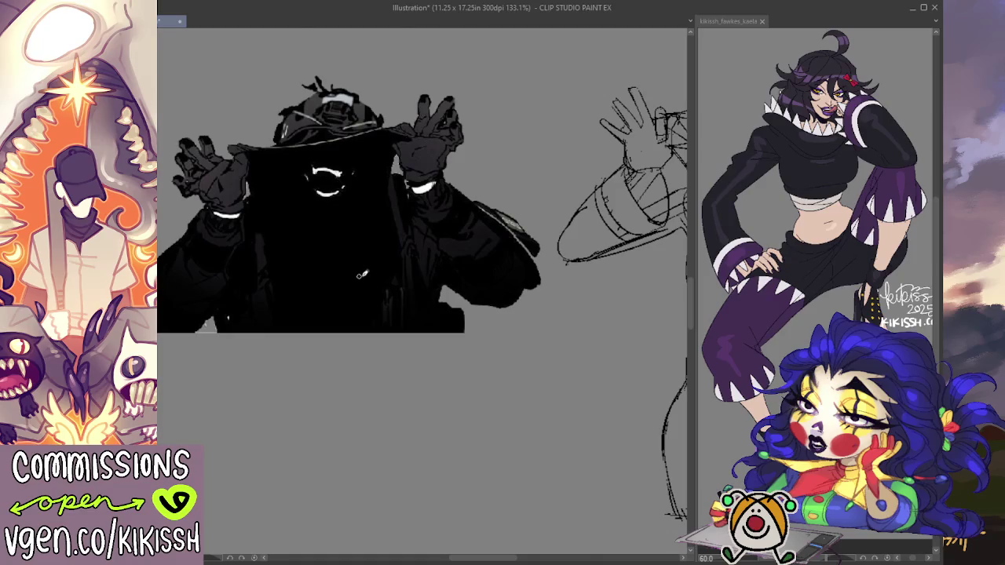
pyautogui.hscroll(5, 423, 219)
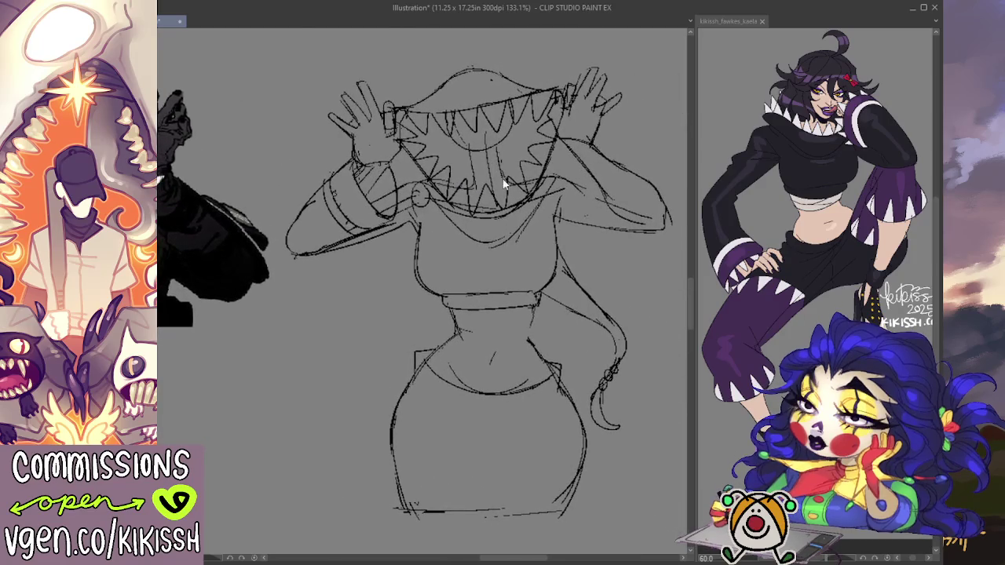
pyautogui.hscroll(-3, 405, 178)
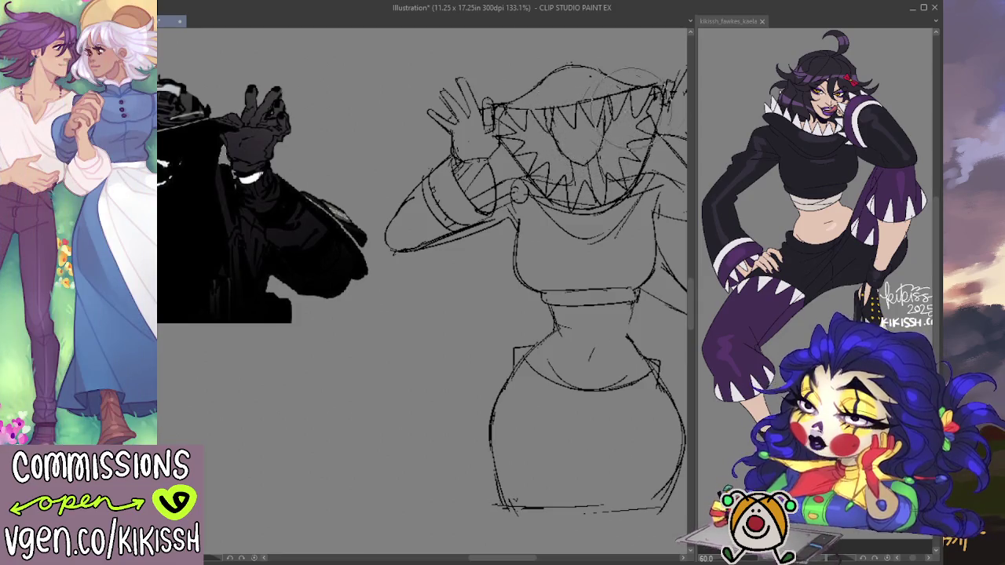
pyautogui.moveTo(593, 135); pyautogui.dragTo(539, 139)
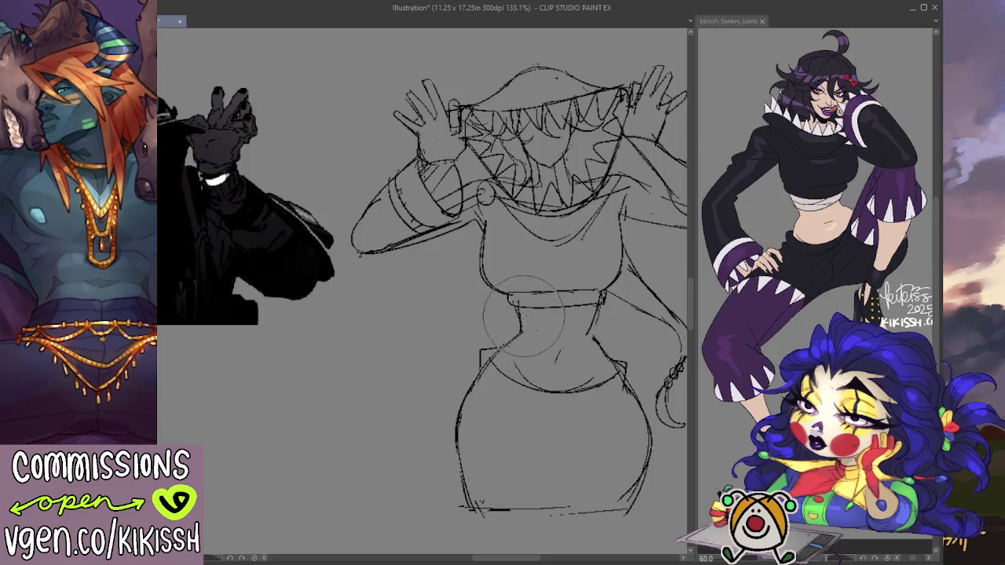
# Erase stray lines at the waist's right side and draw a skirt centre seam with V-folds.
pyautogui.press('e')
pyautogui.moveTo(589, 325); pyautogui.dragTo(596, 313)
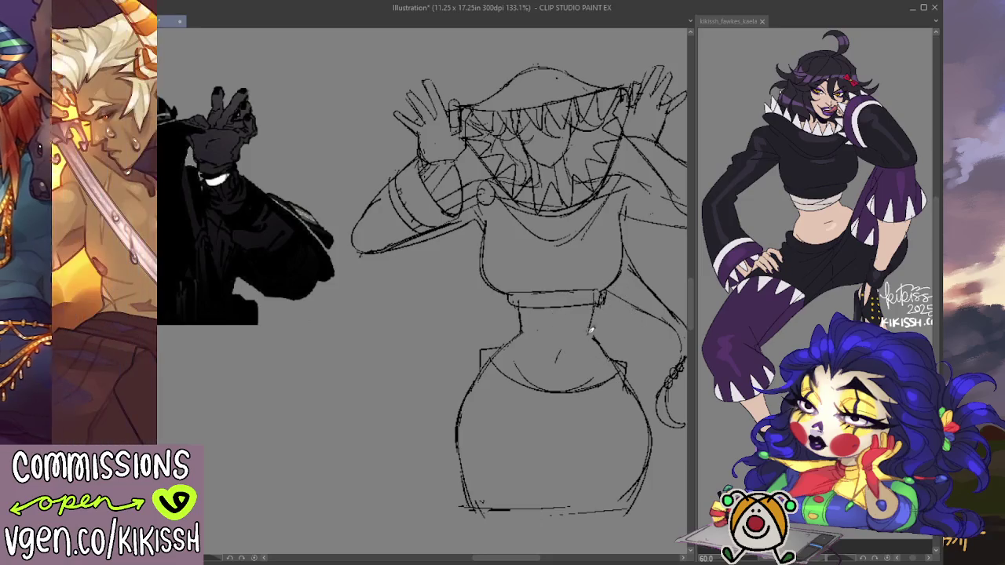
pyautogui.press('e')
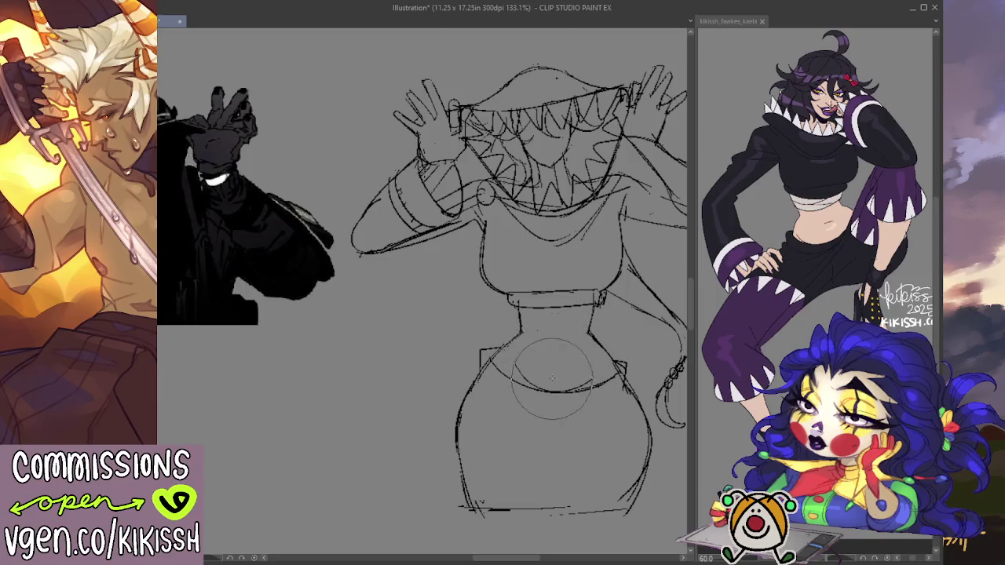
pyautogui.moveTo(576, 313)
pyautogui.mouseDown()
pyautogui.moveTo(564, 339)
pyautogui.moveTo(550, 319)
pyautogui.mouseUp()
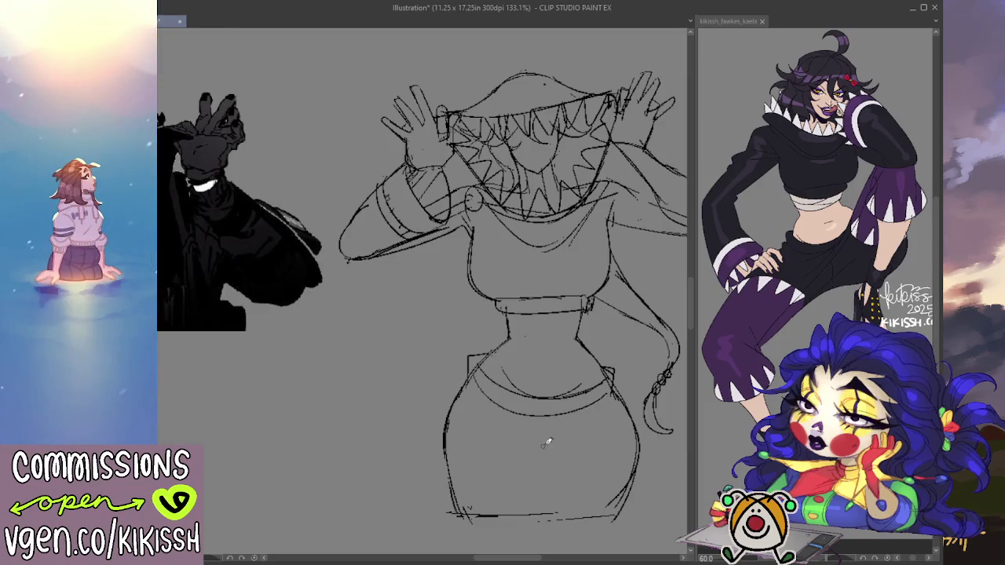
pyautogui.moveTo(545, 416)
pyautogui.mouseDown()
pyautogui.moveTo(545, 469)
pyautogui.moveTo(493, 459)
pyautogui.mouseUp()
pyautogui.moveTo(543, 480)
pyautogui.mouseDown()
pyautogui.moveTo(579, 454)
pyautogui.moveTo(551, 484)
pyautogui.moveTo(552, 501)
pyautogui.mouseUp()
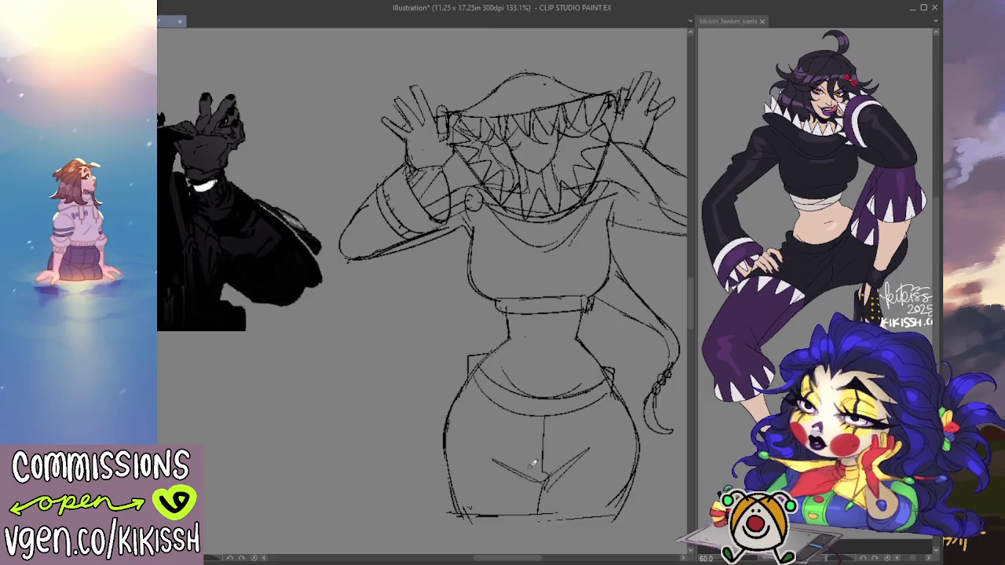
# Erase the old face and mouth, then redraw the face with an open mouth and filled eye.
pyautogui.moveTo(612, 354); pyautogui.dragTo(589, 385)
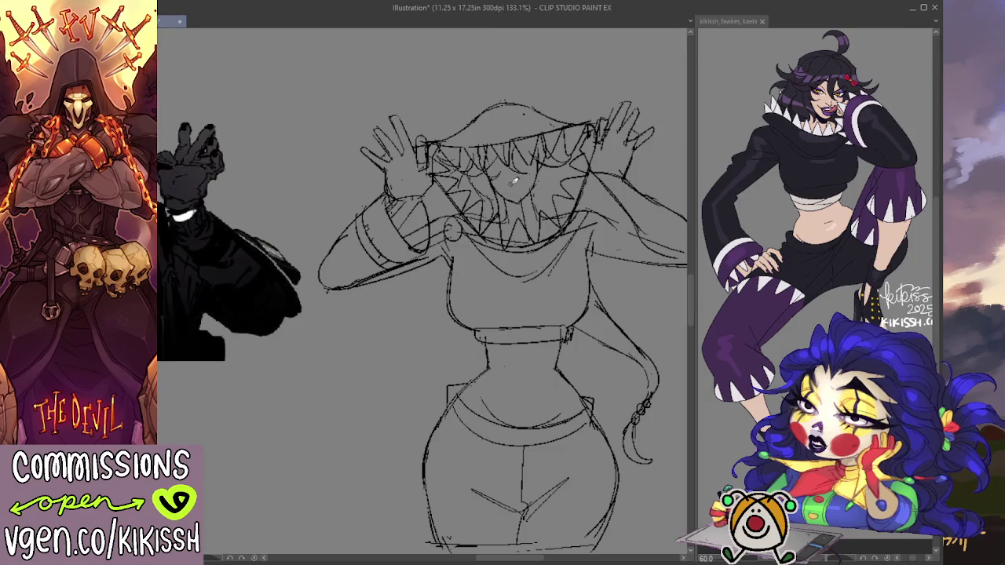
pyautogui.moveTo(517, 182); pyautogui.dragTo(546, 174)
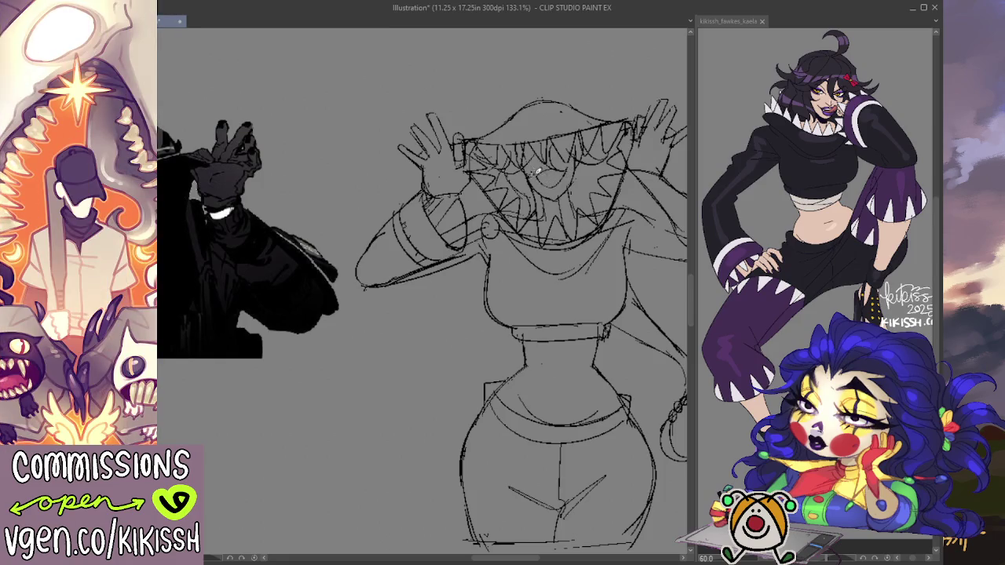
pyautogui.press('e')
pyautogui.moveTo(549, 153)
pyautogui.mouseDown()
pyautogui.moveTo(577, 176)
pyautogui.moveTo(515, 188)
pyautogui.moveTo(533, 137)
pyautogui.moveTo(502, 181)
pyautogui.moveTo(541, 205)
pyautogui.moveTo(511, 211)
pyautogui.moveTo(565, 179)
pyautogui.moveTo(534, 200)
pyautogui.moveTo(544, 169)
pyautogui.mouseUp()
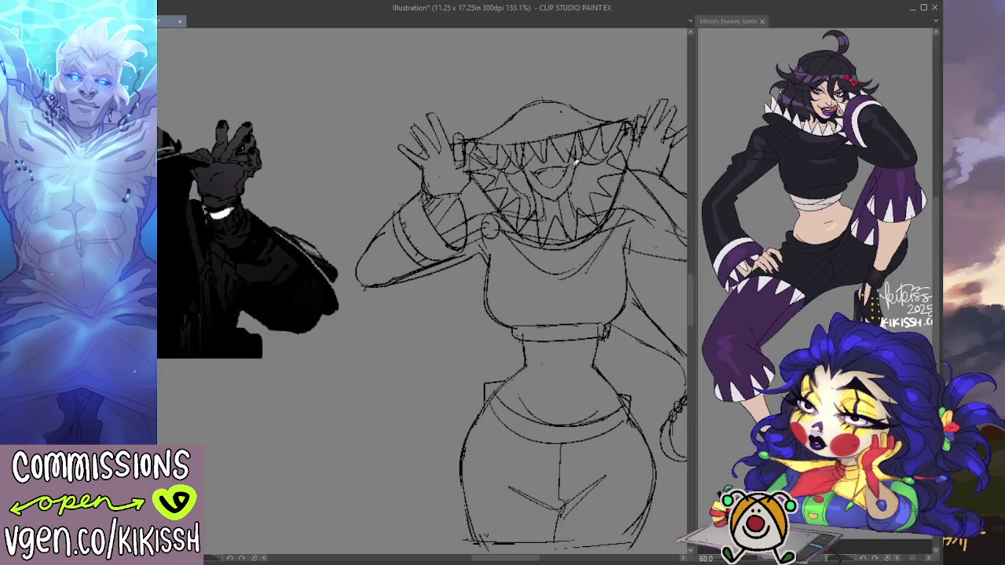
pyautogui.moveTo(567, 171)
pyautogui.mouseDown()
pyautogui.moveTo(510, 188)
pyautogui.moveTo(569, 157)
pyautogui.moveTo(534, 205)
pyautogui.mouseUp()
pyautogui.moveTo(526, 149)
pyautogui.mouseDown()
pyautogui.moveTo(581, 188)
pyautogui.moveTo(554, 188)
pyautogui.mouseUp()
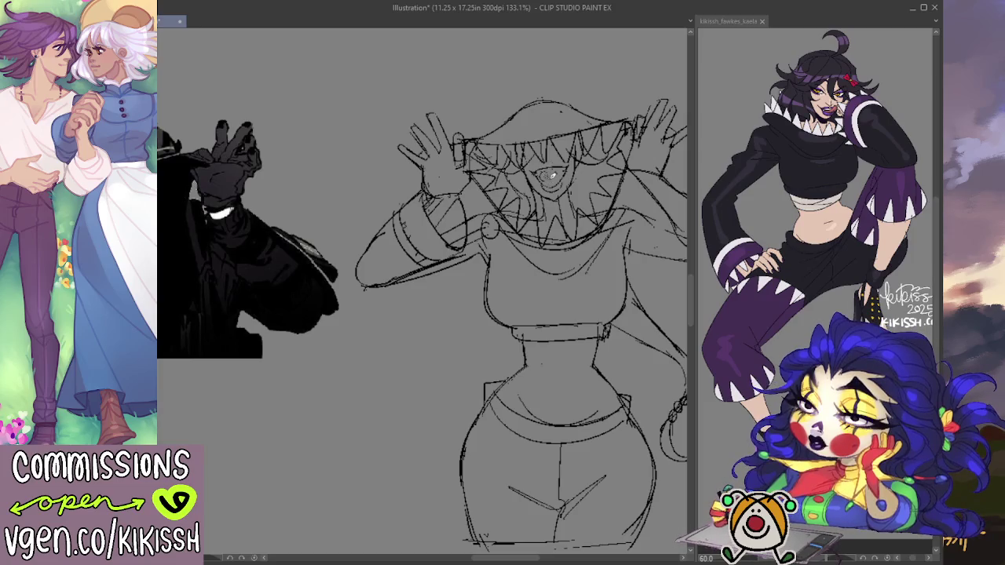
pyautogui.moveTo(548, 179); pyautogui.dragTo(553, 188)
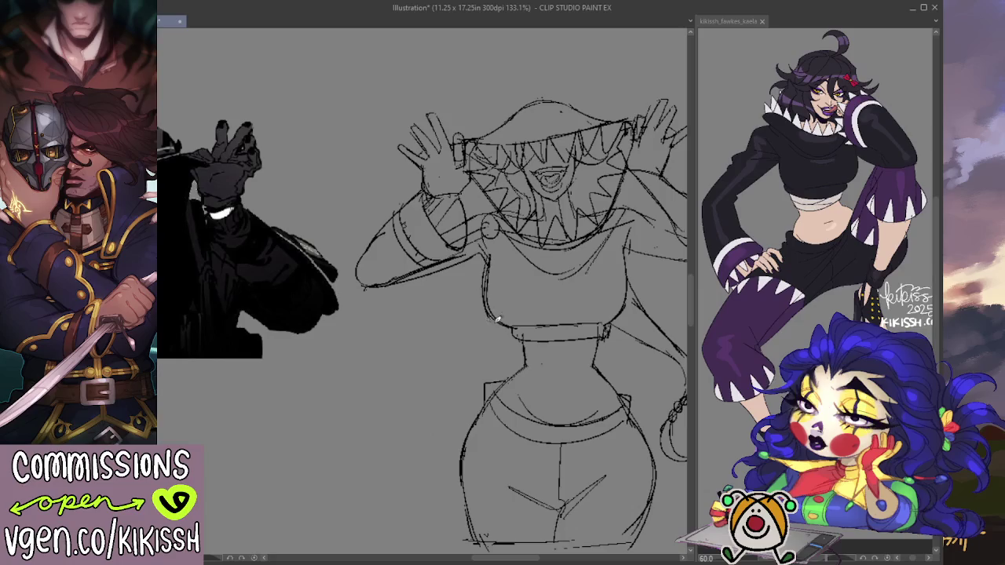
pyautogui.press('e')
# Transform the whole sketch layer, shifting it up and to the left.
pyautogui.moveTo(667, 299); pyautogui.dragTo(583, 290)
pyautogui.hotkey('ctrl', 't')
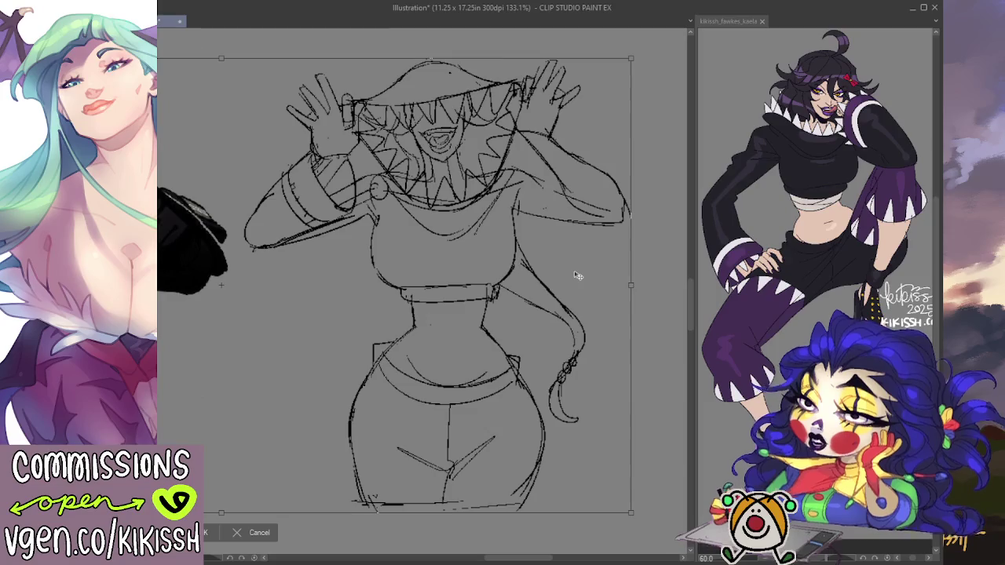
pyautogui.press('Return')
# Lasso an area around the figure and delete it, then undo the deletion.
pyautogui.moveTo(226, 201)
pyautogui.mouseDown()
pyautogui.moveTo(253, 274)
pyautogui.moveTo(640, 47)
pyautogui.mouseUp()
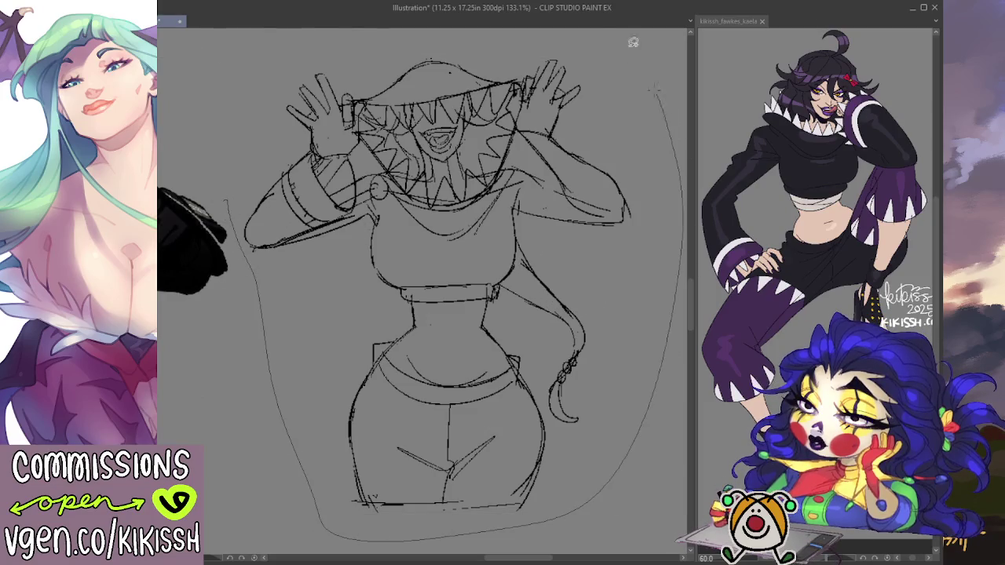
pyautogui.scroll(2, 344, 28)
pyautogui.click(399, 274)
pyautogui.press('Delete')
pyautogui.hotkey('ctrl', 'z')
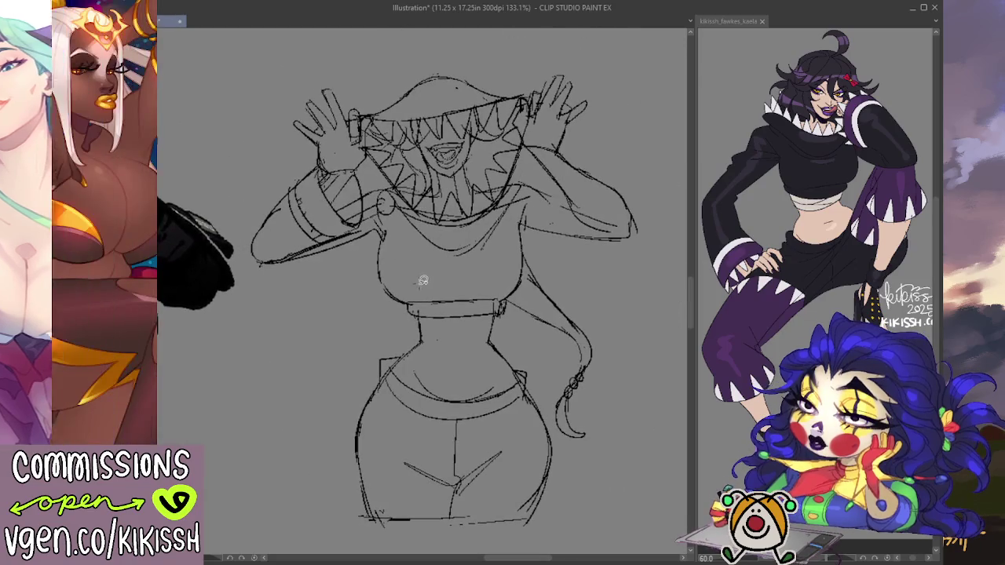
# Narrow the whole sketch slightly by dragging the left transform handle inward, and commit it.
pyautogui.hotkey('ctrl', 't')
pyautogui.moveTo(250, 299); pyautogui.dragTo(259, 300)
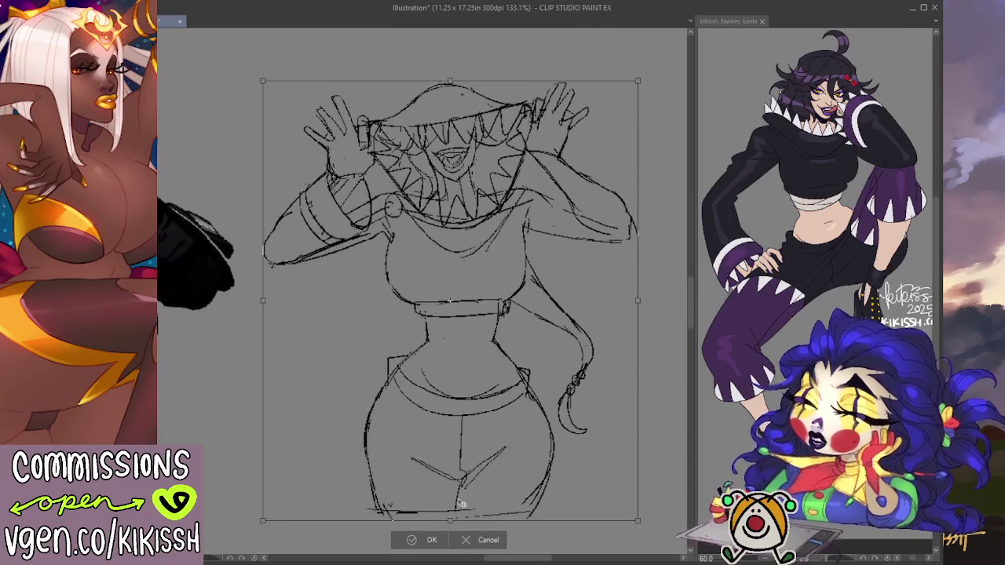
pyautogui.click(466, 541)
pyautogui.hotkey('ctrl', 't')
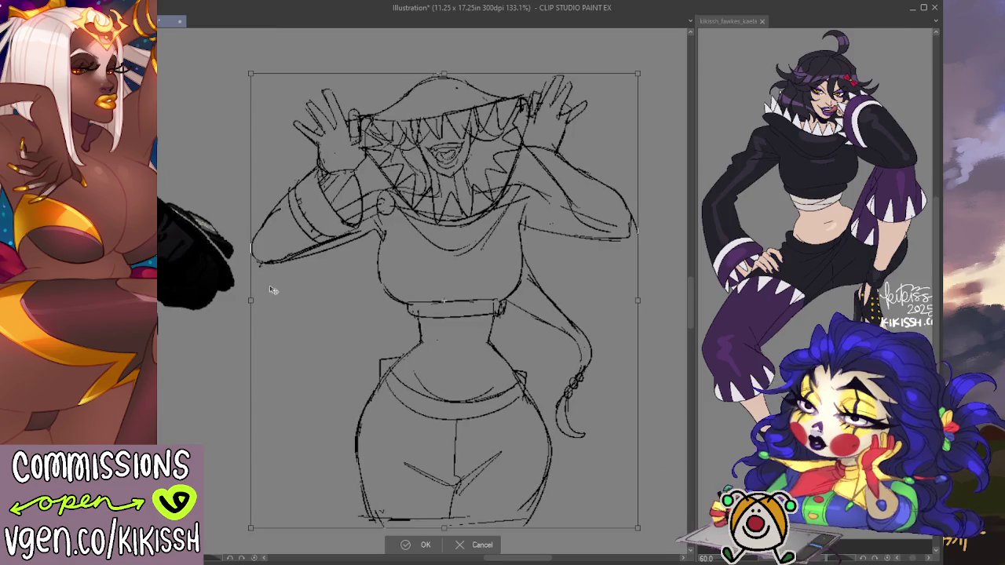
pyautogui.moveTo(251, 299); pyautogui.dragTo(265, 301)
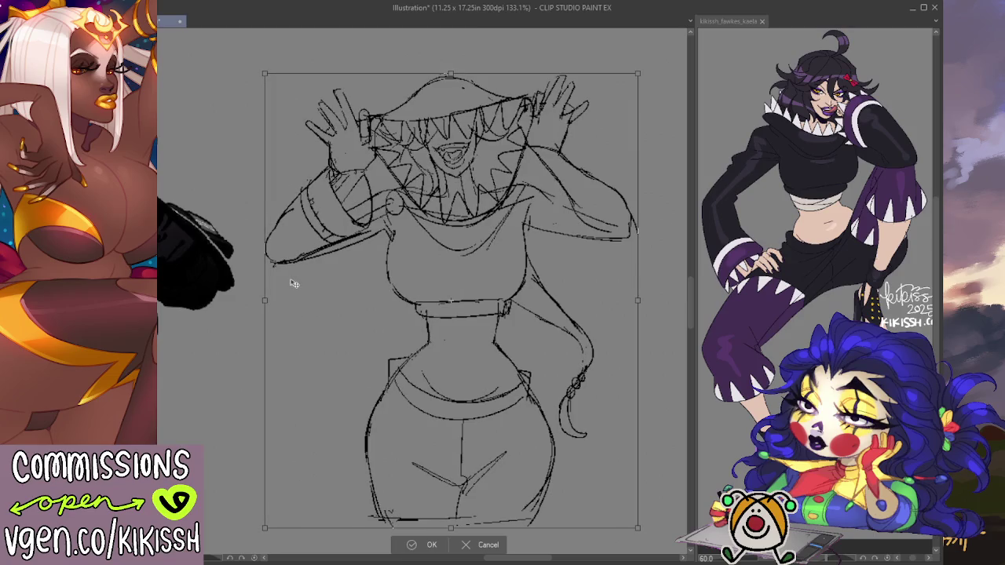
pyautogui.press('Return')
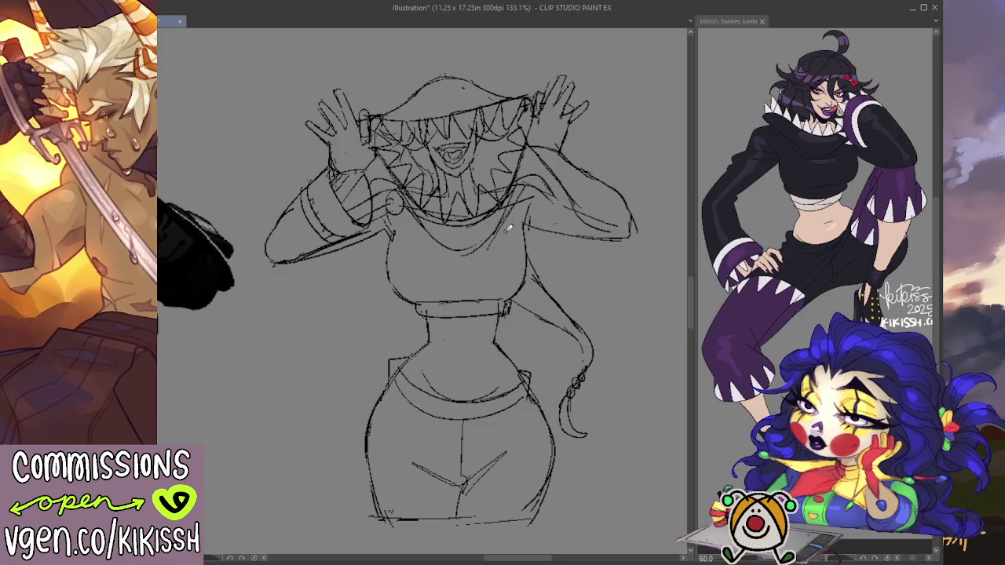
# Erase the old lower body and leftover waist lines below the torso.
pyautogui.moveTo(509, 227)
pyautogui.mouseDown()
pyautogui.moveTo(558, 245)
pyautogui.moveTo(546, 224)
pyautogui.mouseUp()
pyautogui.press('e')
pyautogui.moveTo(520, 286); pyautogui.dragTo(605, 479)
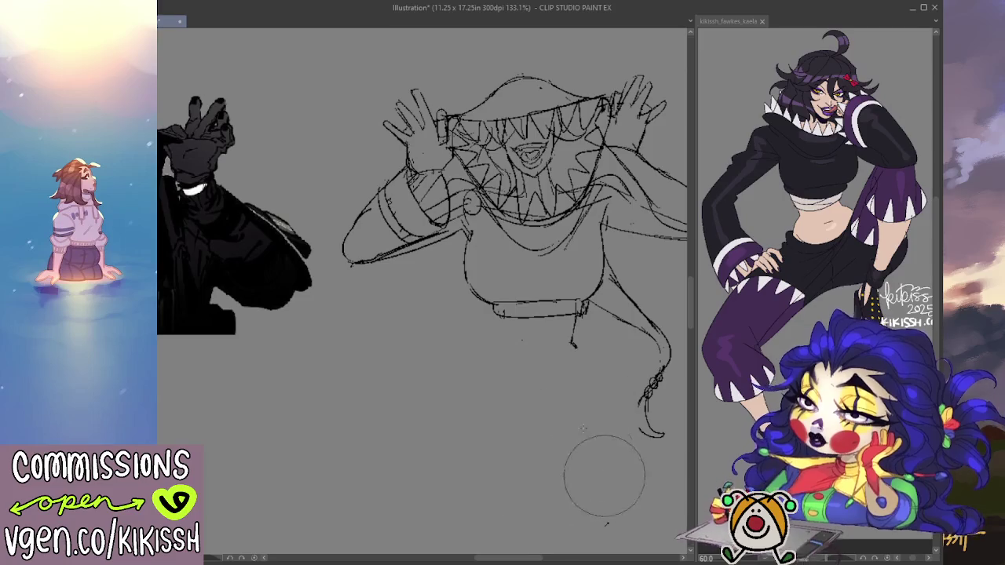
pyautogui.moveTo(532, 336); pyautogui.dragTo(578, 318)
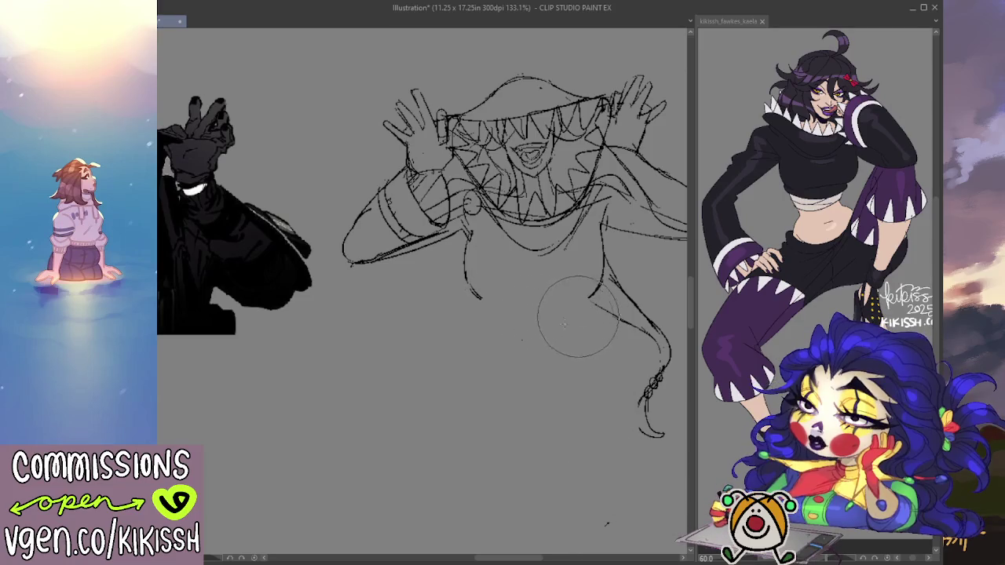
# Redraw the torso's left side as a curve and extend its bottom line to the right.
pyautogui.press('p')
pyautogui.hotkey('ctrl', 'z')
pyautogui.press('e')
pyautogui.press('p')
pyautogui.moveTo(471, 245); pyautogui.dragTo(471, 283)
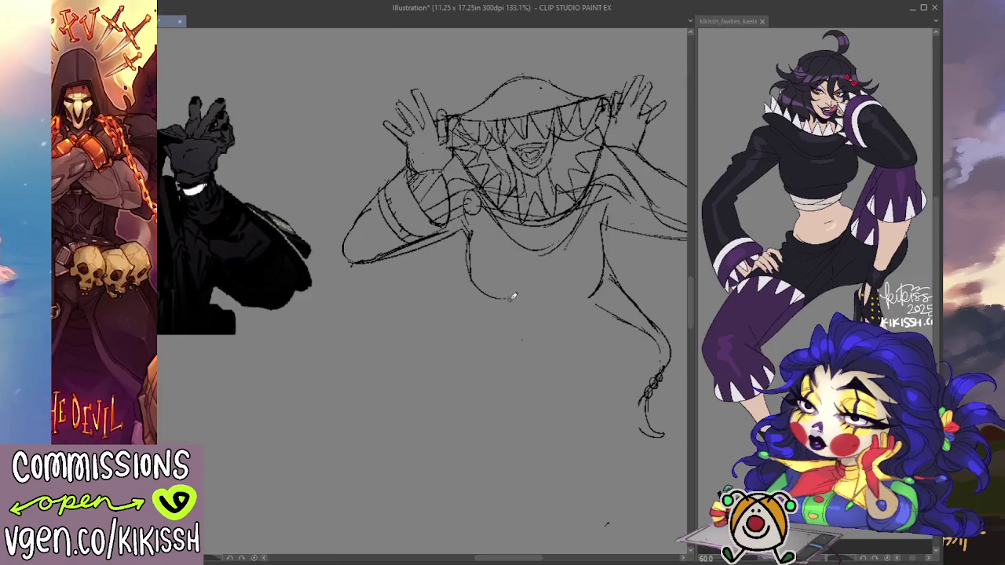
pyautogui.moveTo(469, 236); pyautogui.dragTo(487, 297)
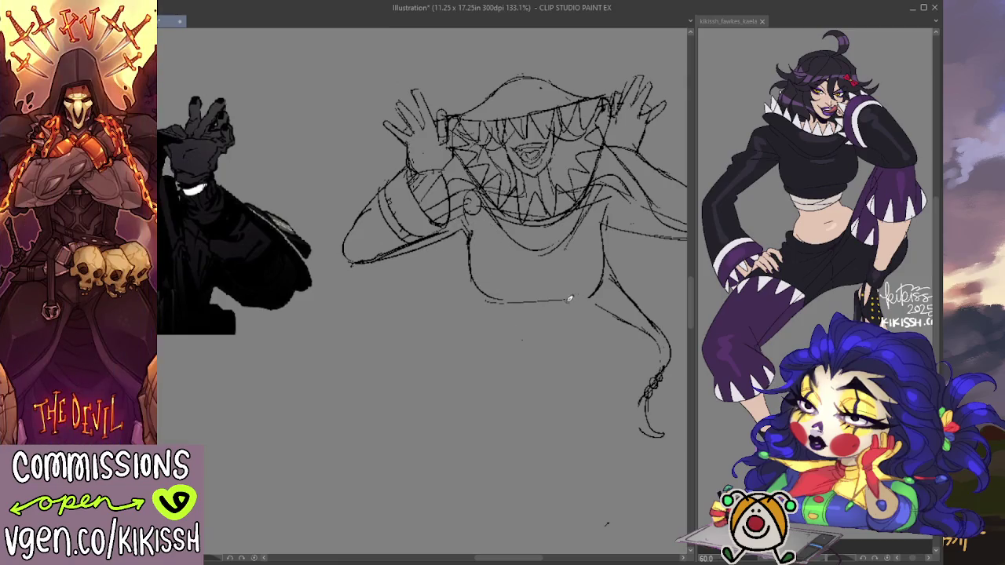
pyautogui.moveTo(562, 301); pyautogui.dragTo(605, 276)
pyautogui.moveTo(616, 222); pyautogui.dragTo(610, 202)
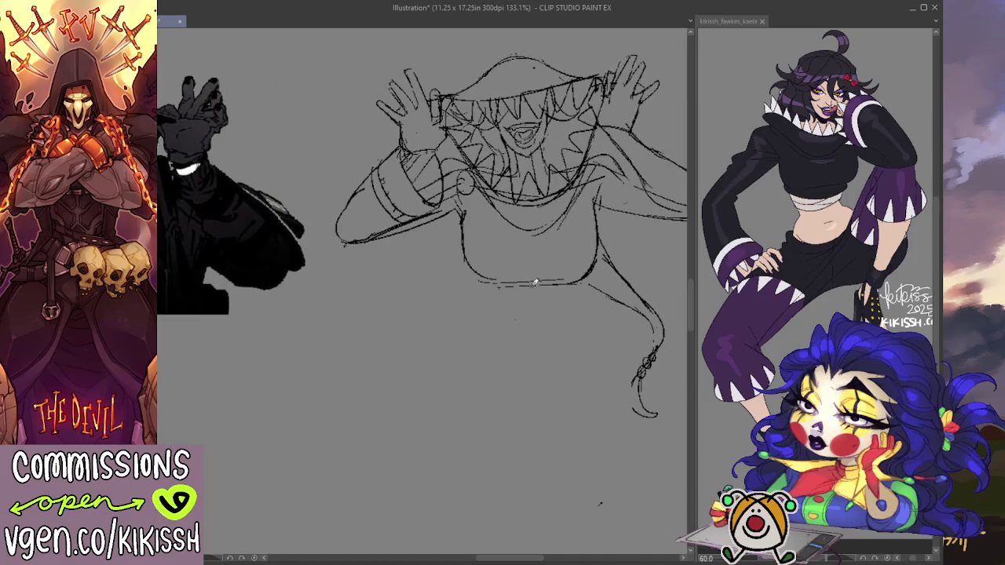
# Draw the left waist line down to the hip; try the right hip line twice, then undo it.
pyautogui.moveTo(483, 280); pyautogui.dragTo(469, 396)
pyautogui.moveTo(592, 275); pyautogui.dragTo(595, 381)
pyautogui.hotkey('ctrl', 'z')
pyautogui.moveTo(590, 282); pyautogui.dragTo(601, 408)
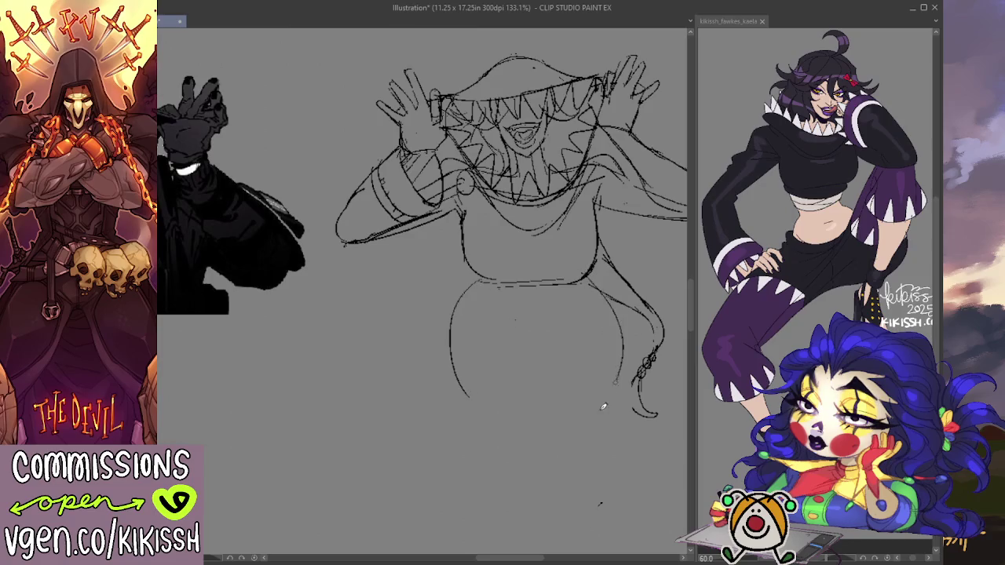
pyautogui.hotkey('ctrl', 'z')
# Draw the belly curve under the torso, redoing it several times until it fits.
pyautogui.moveTo(505, 292); pyautogui.dragTo(567, 296)
pyautogui.hotkey('ctrl', 'z')
pyautogui.moveTo(498, 283); pyautogui.dragTo(567, 290)
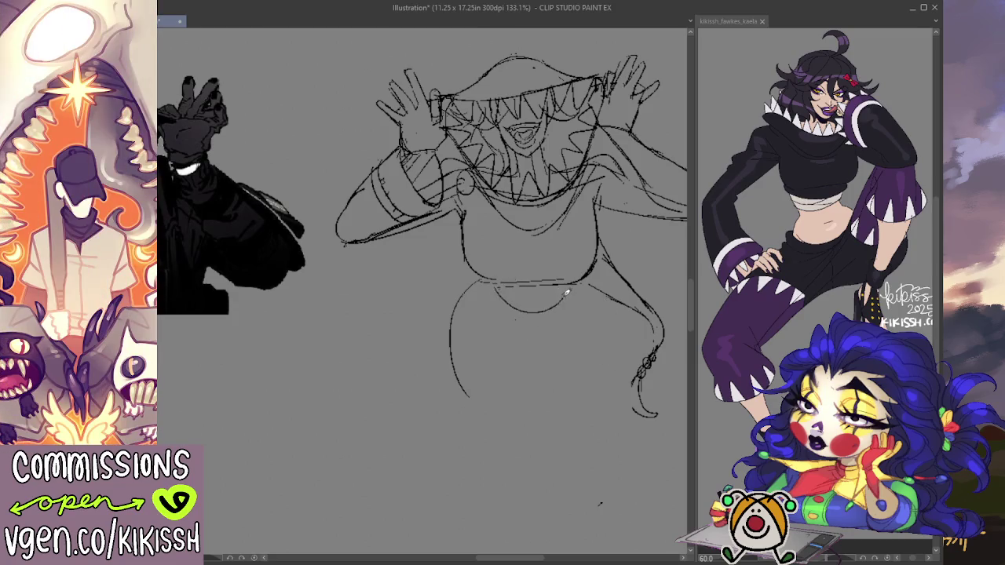
pyautogui.hotkey('ctrl', 'z')
pyautogui.moveTo(497, 292); pyautogui.dragTo(572, 291)
pyautogui.hotkey('ctrl', 'z')
pyautogui.moveTo(495, 287); pyautogui.dragTo(571, 284)
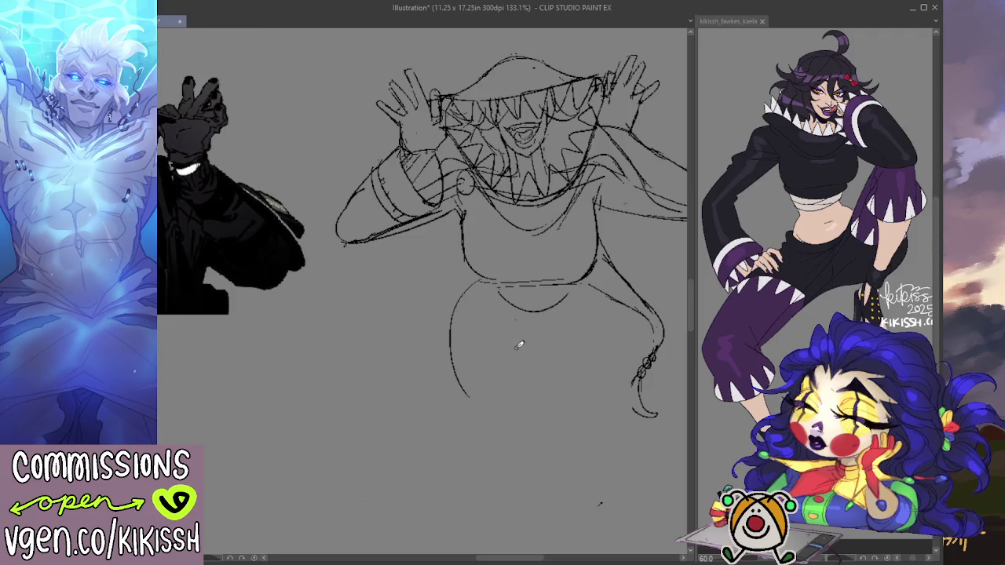
pyautogui.moveTo(587, 262); pyautogui.dragTo(505, 267)
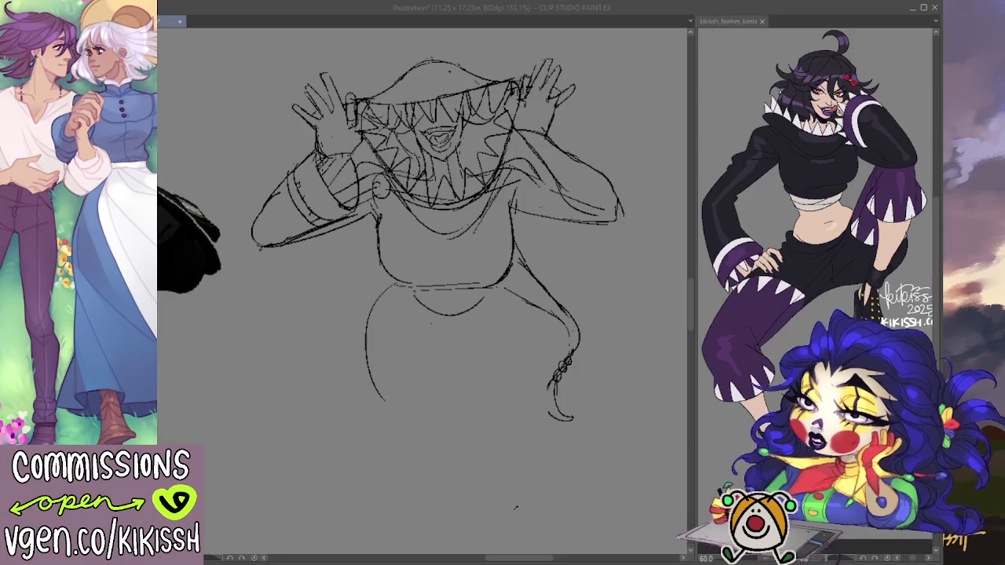
# Erase the lower belly arc and the left lower-body line.
pyautogui.click(516, 508)
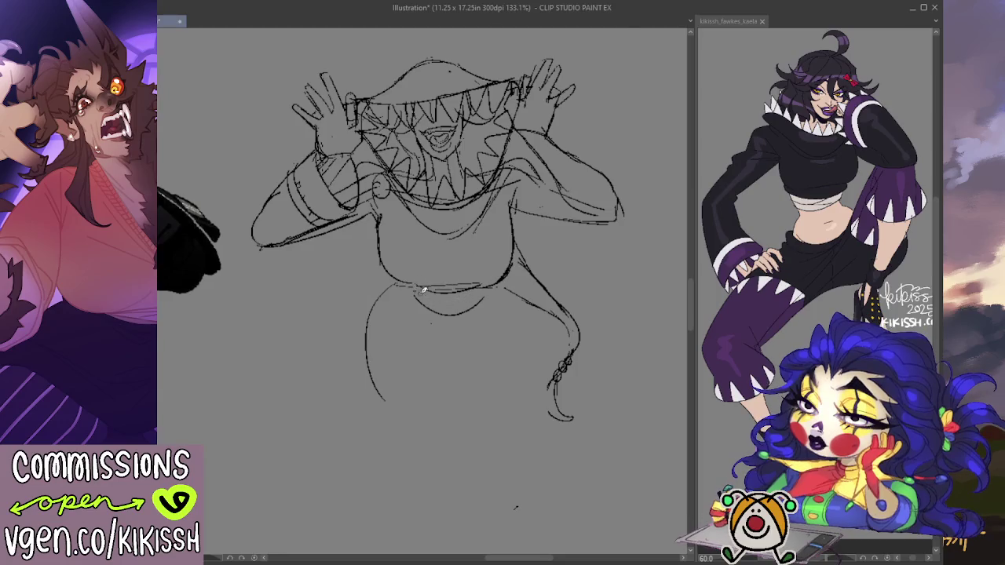
pyautogui.press('e')
pyautogui.moveTo(421, 315); pyautogui.dragTo(459, 314)
pyautogui.moveTo(377, 400); pyautogui.dragTo(370, 303)
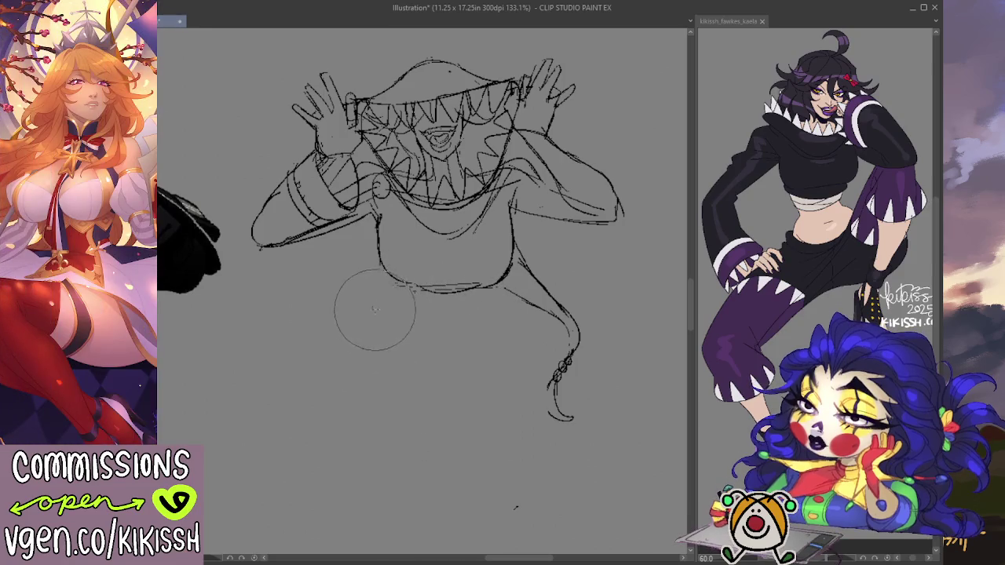
# Draw new curves under the belly, redoing the lower belly curve shallower twice.
pyautogui.press('p')
pyautogui.moveTo(429, 287); pyautogui.dragTo(475, 289)
pyautogui.moveTo(392, 318); pyautogui.dragTo(418, 290)
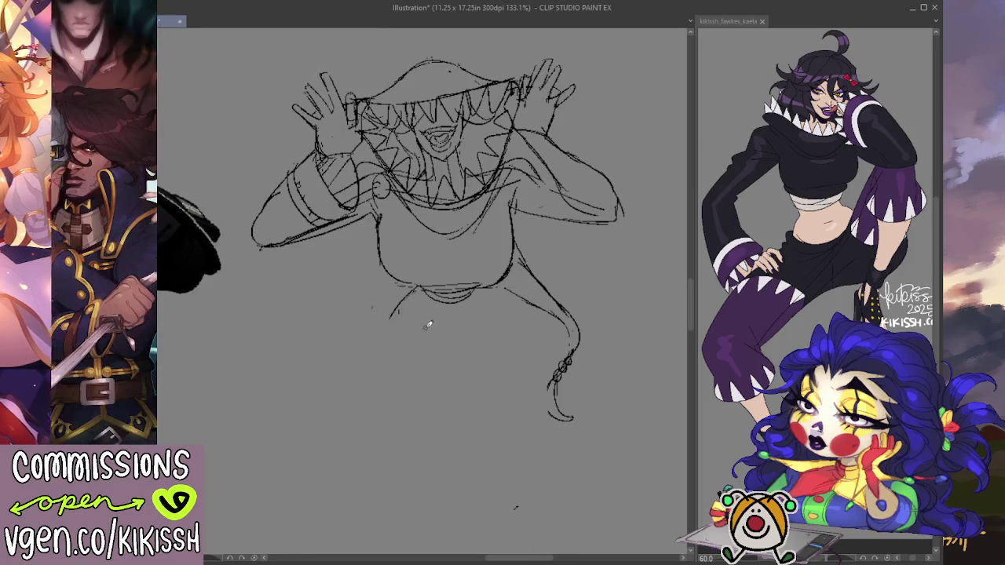
pyautogui.moveTo(418, 318)
pyautogui.mouseDown()
pyautogui.moveTo(479, 334)
pyautogui.moveTo(494, 307)
pyautogui.mouseUp()
pyautogui.hotkey('ctrl', 'z')
pyautogui.moveTo(413, 311); pyautogui.dragTo(488, 318)
pyautogui.hotkey('ctrl', 'z')
pyautogui.moveTo(411, 312); pyautogui.dragTo(479, 325)
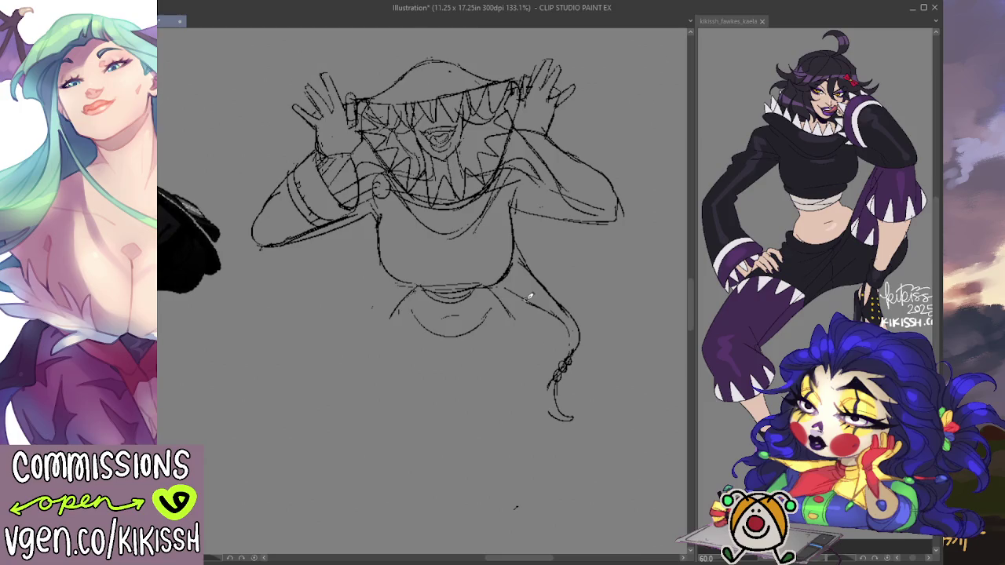
# Draw the left and right hip-and-thigh curves, redrawing each once.
pyautogui.moveTo(409, 290); pyautogui.dragTo(381, 365)
pyautogui.moveTo(400, 293); pyautogui.dragTo(375, 410)
pyautogui.hotkey('ctrl', 'z')
pyautogui.moveTo(401, 297); pyautogui.dragTo(390, 428)
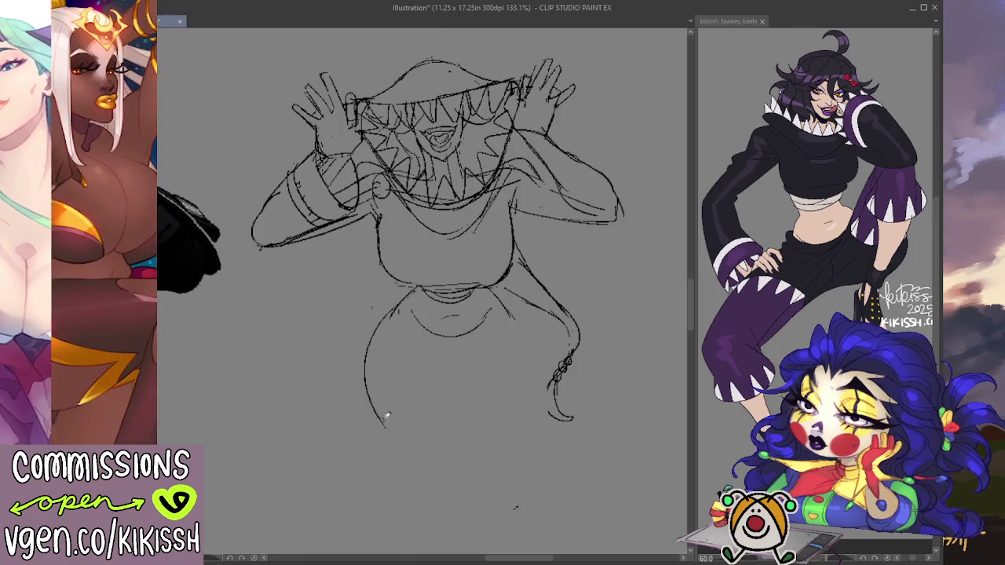
pyautogui.moveTo(523, 302); pyautogui.dragTo(540, 420)
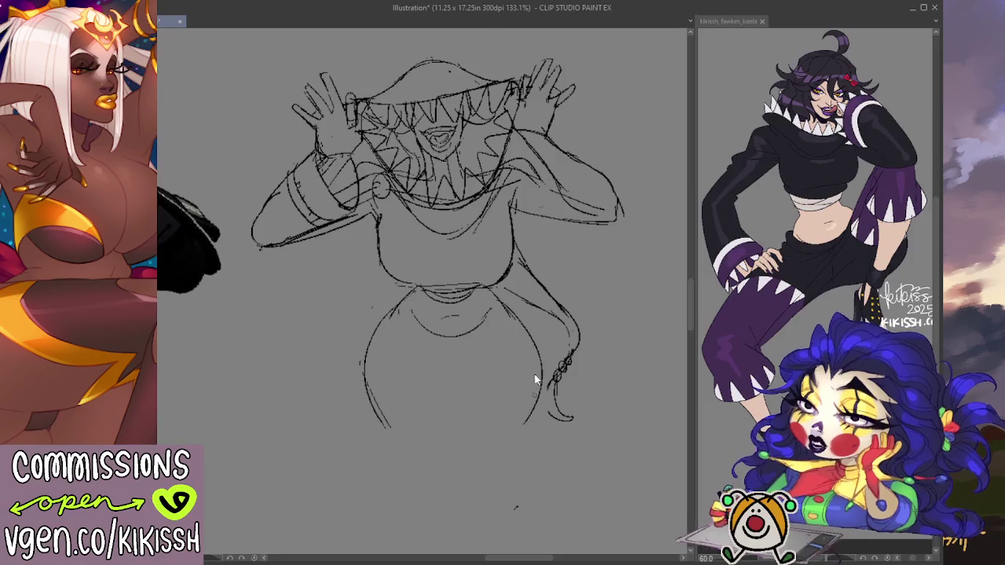
pyautogui.moveTo(518, 314); pyautogui.dragTo(513, 426)
pyautogui.hotkey('ctrl', 'z')
pyautogui.moveTo(516, 314); pyautogui.dragTo(509, 426)
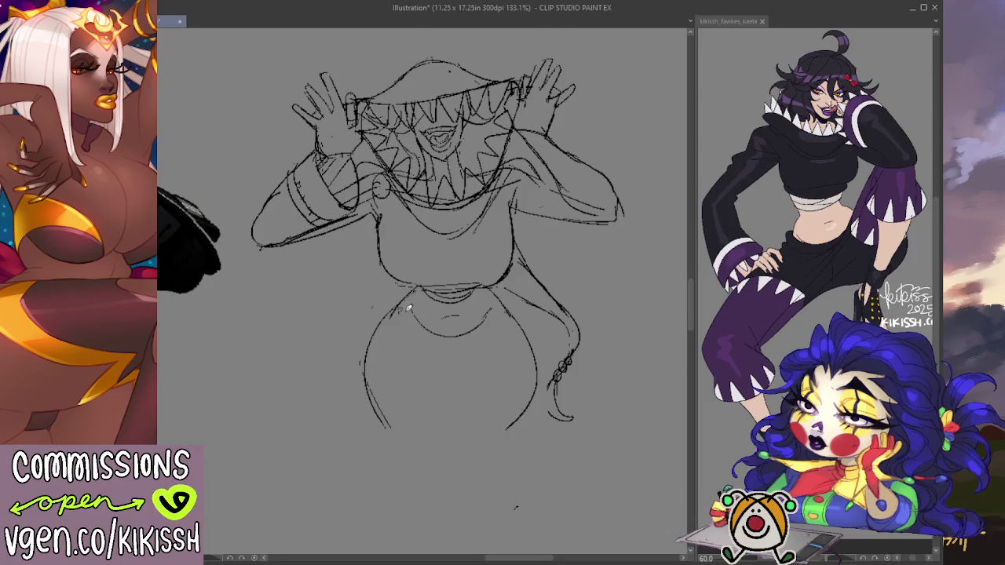
# Add a curve under the belly and a V-shaped crotch line between the thighs.
pyautogui.moveTo(392, 304); pyautogui.dragTo(486, 324)
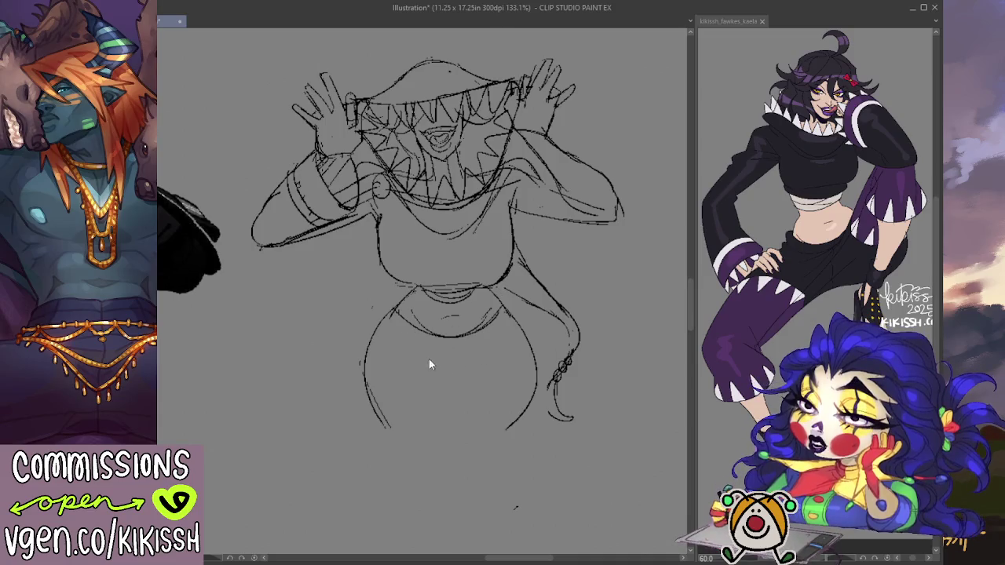
pyautogui.moveTo(446, 376); pyautogui.dragTo(404, 346)
pyautogui.moveTo(448, 383)
pyautogui.mouseDown()
pyautogui.moveTo(502, 342)
pyautogui.moveTo(448, 398)
pyautogui.mouseUp()
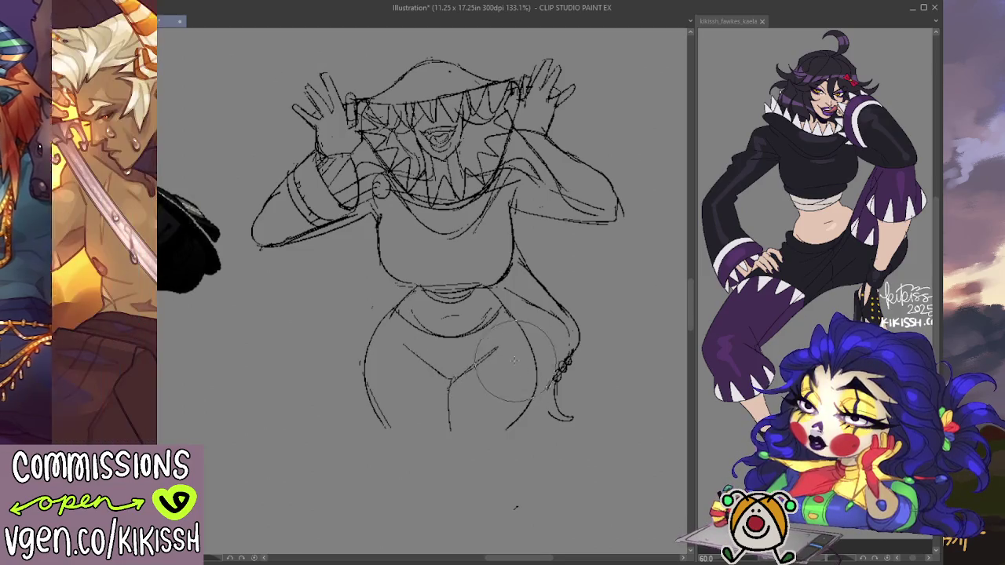
pyautogui.press('e')
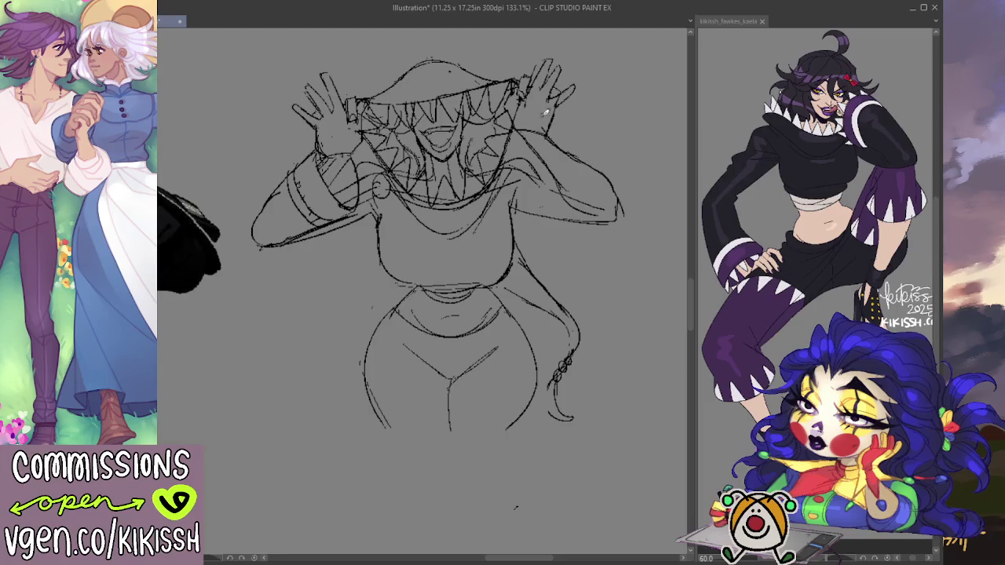
pyautogui.moveTo(543, 146); pyautogui.dragTo(558, 149)
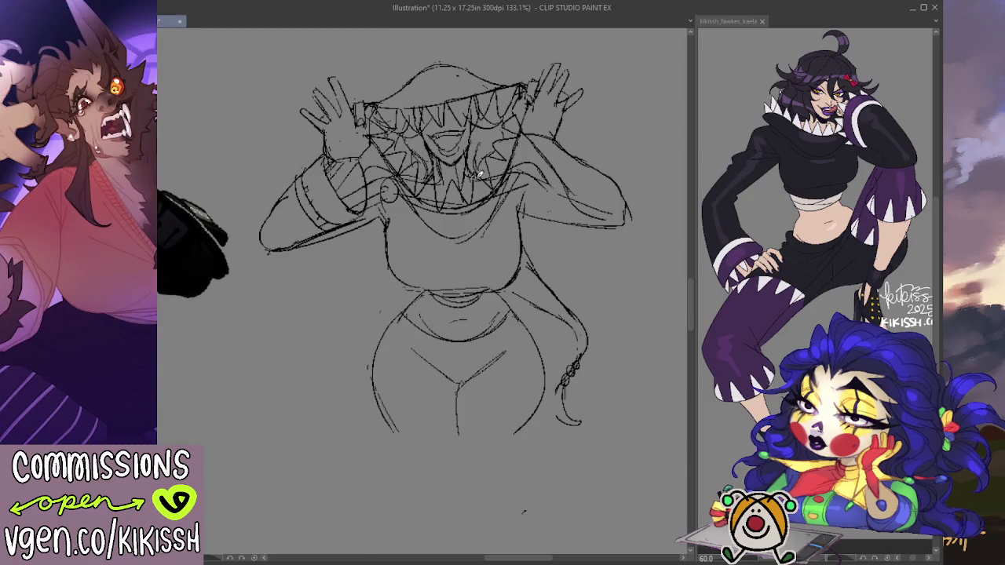
pyautogui.moveTo(581, 258)
pyautogui.mouseDown()
pyautogui.moveTo(581, 298)
pyautogui.moveTo(596, 295)
pyautogui.mouseUp()
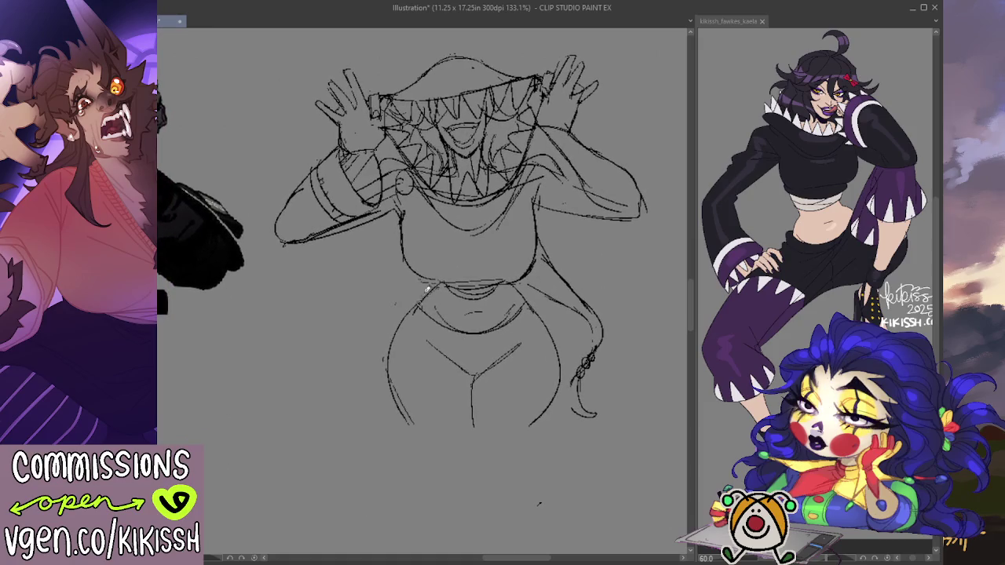
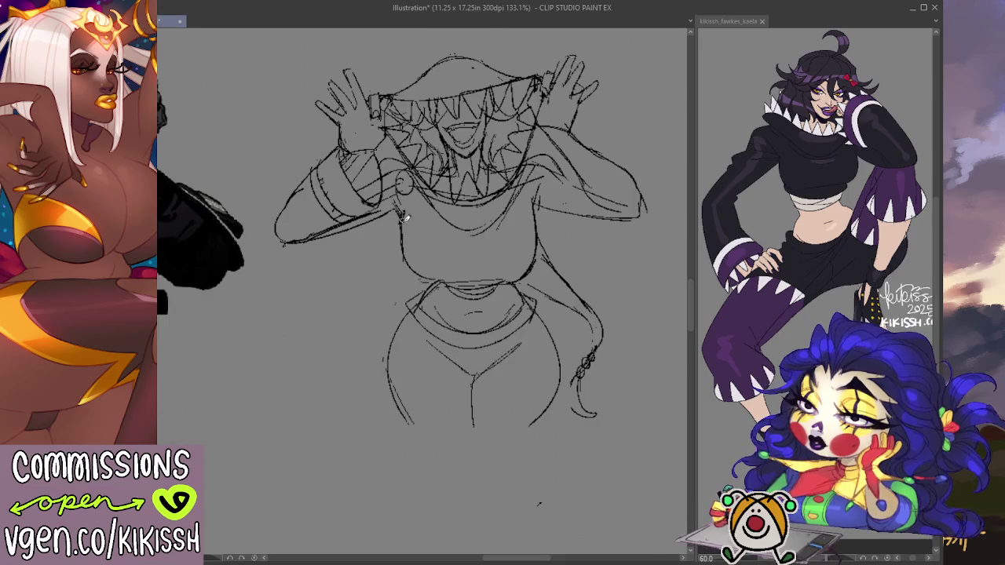
# Erase the old crotch lines and sketch V-shaped lines across the lower body.
pyautogui.press('e')
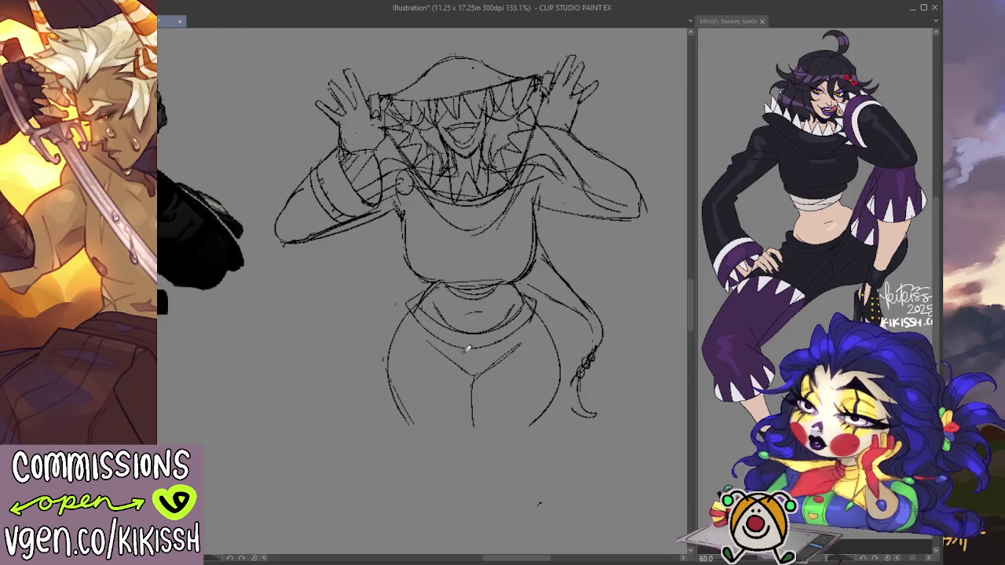
pyautogui.moveTo(452, 357)
pyautogui.mouseDown()
pyautogui.moveTo(441, 359)
pyautogui.moveTo(464, 384)
pyautogui.mouseUp()
pyautogui.moveTo(428, 349); pyautogui.dragTo(543, 338)
pyautogui.moveTo(491, 373); pyautogui.dragTo(542, 339)
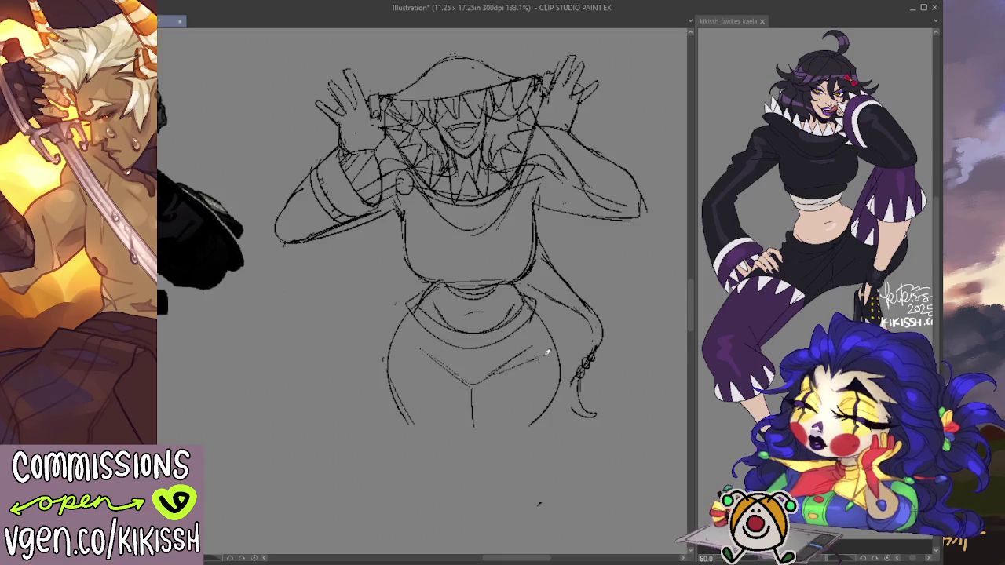
pyautogui.moveTo(406, 357); pyautogui.dragTo(445, 369)
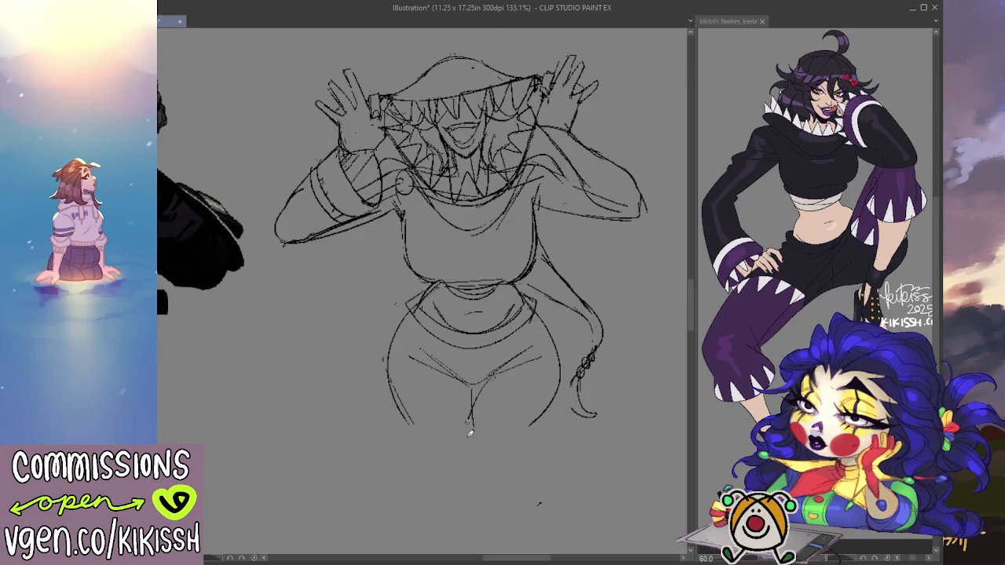
# Replace the old left leg lines with new left and right hip-and-leg curves.
pyautogui.press('e')
pyautogui.moveTo(393, 415); pyautogui.dragTo(406, 333)
pyautogui.press('p')
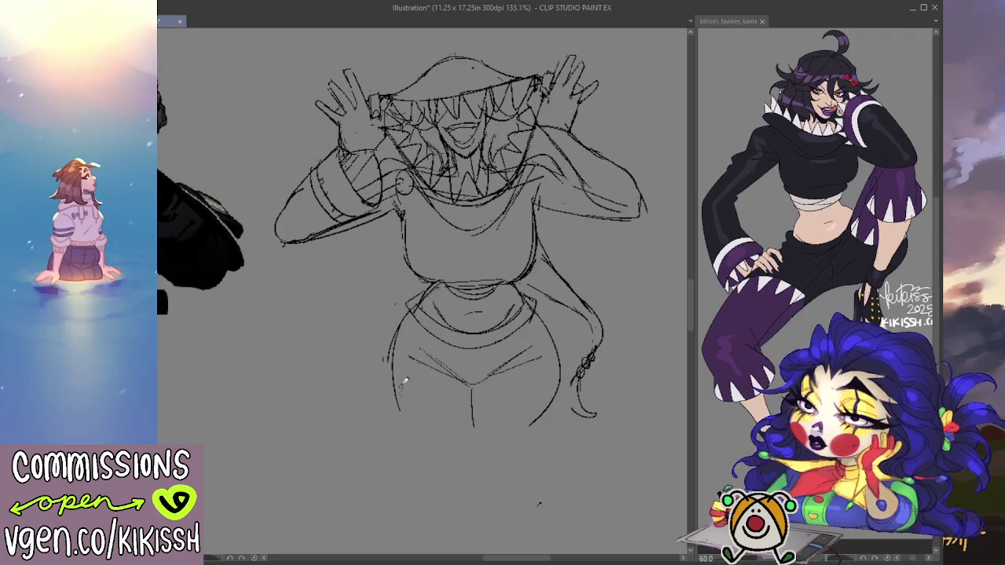
pyautogui.moveTo(412, 318); pyautogui.dragTo(392, 414)
pyautogui.hotkey('ctrl', 'z')
pyautogui.moveTo(406, 312)
pyautogui.mouseDown()
pyautogui.moveTo(391, 364)
pyautogui.moveTo(396, 414)
pyautogui.mouseUp()
pyautogui.moveTo(390, 369); pyautogui.dragTo(408, 432)
pyautogui.moveTo(388, 360)
pyautogui.mouseDown()
pyautogui.moveTo(414, 440)
pyautogui.moveTo(512, 446)
pyautogui.mouseUp()
pyautogui.moveTo(541, 310); pyautogui.dragTo(545, 432)
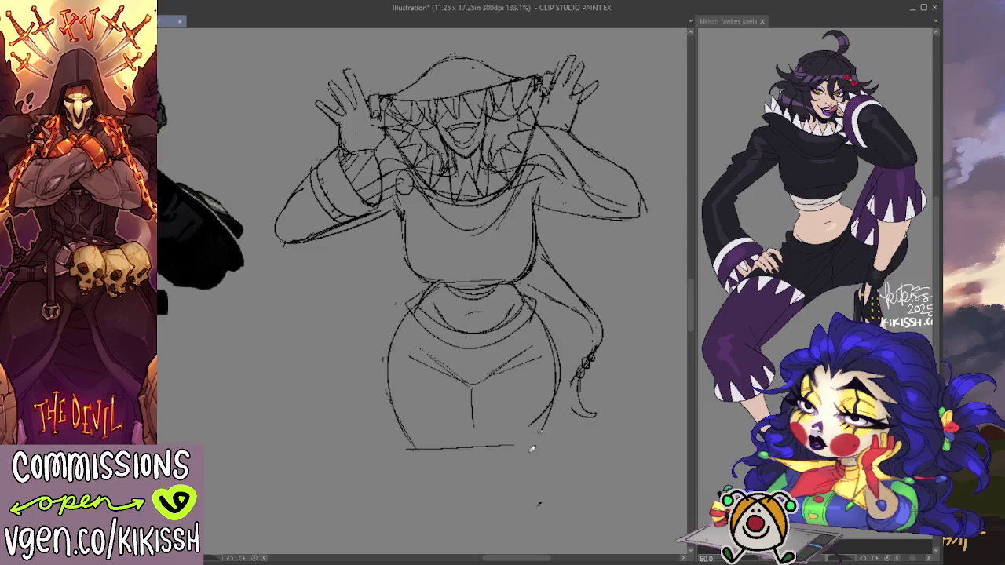
pyautogui.moveTo(555, 393); pyautogui.dragTo(533, 454)
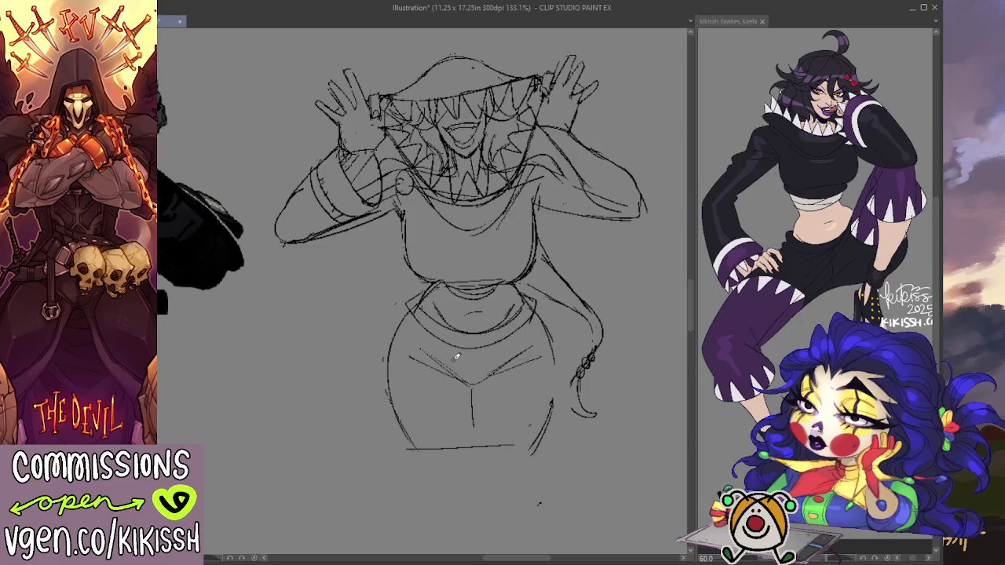
# Replace the V lines with a zigzag fold and a vertical line down the hips.
pyautogui.moveTo(456, 357); pyautogui.dragTo(515, 369)
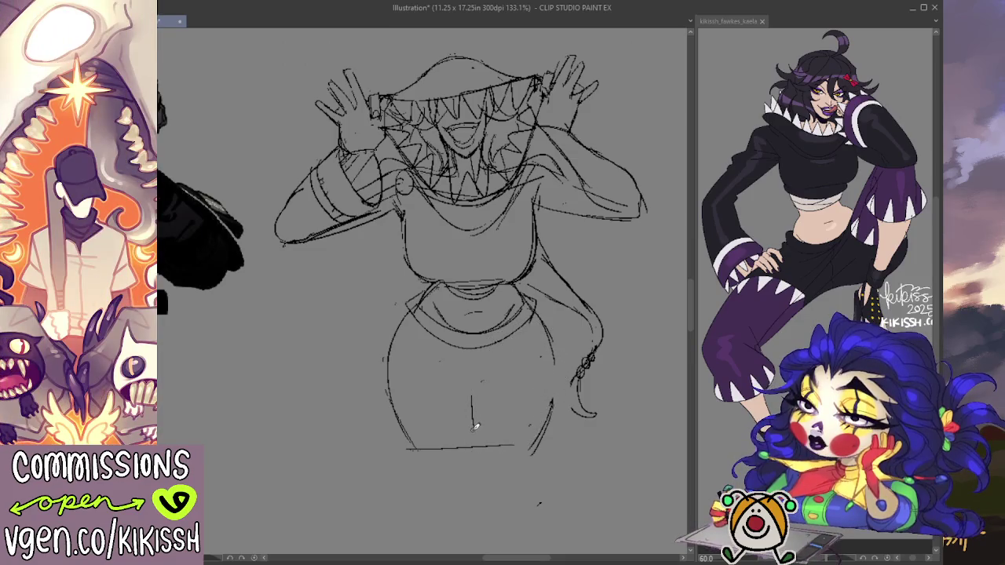
pyautogui.moveTo(469, 385); pyautogui.dragTo(491, 401)
pyautogui.moveTo(430, 362); pyautogui.dragTo(520, 378)
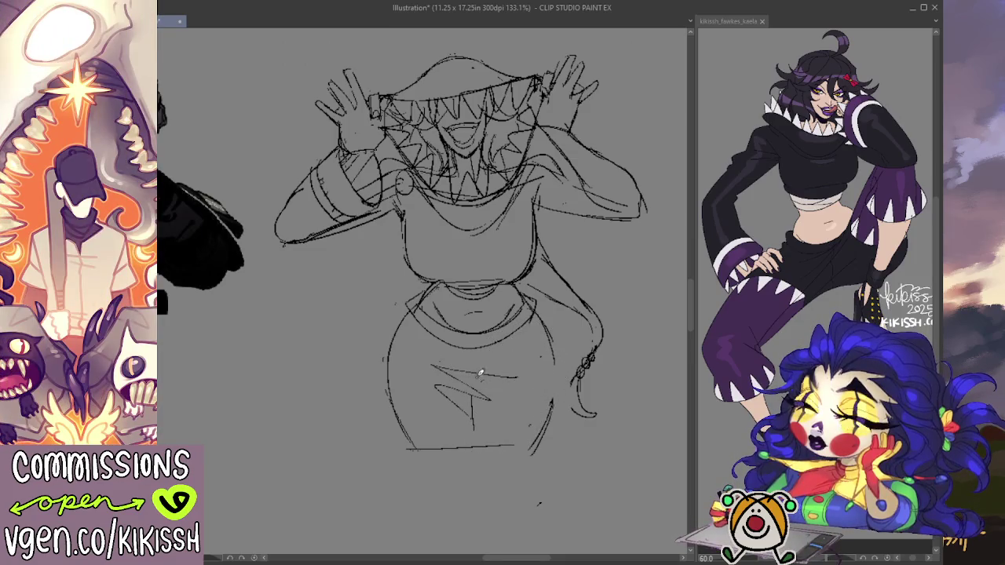
pyautogui.moveTo(475, 341); pyautogui.dragTo(476, 396)
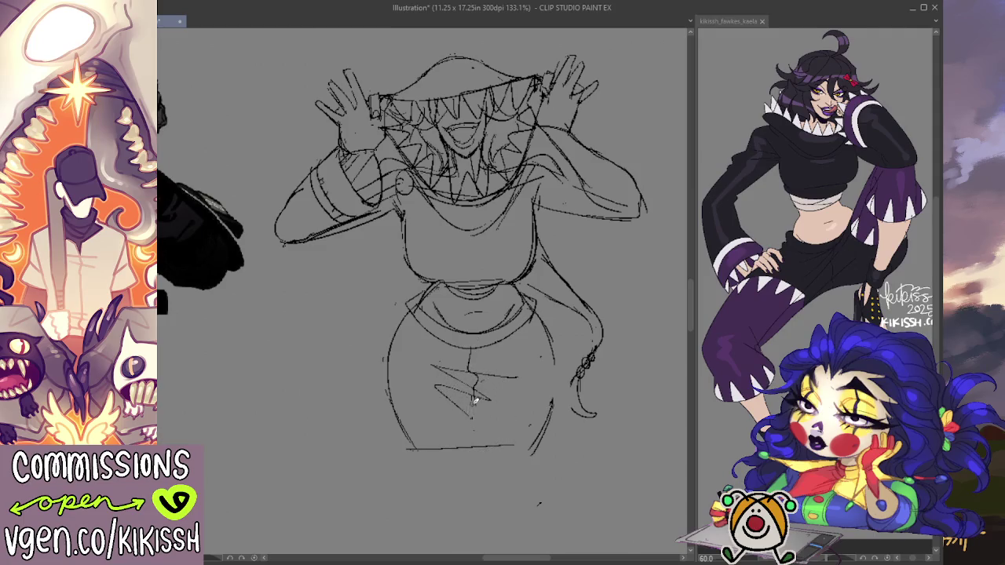
# Trim the bottom of the hip zigzag and vertical line, then add new fold strokes.
pyautogui.moveTo(485, 427); pyautogui.dragTo(502, 393)
pyautogui.moveTo(474, 446); pyautogui.dragTo(472, 403)
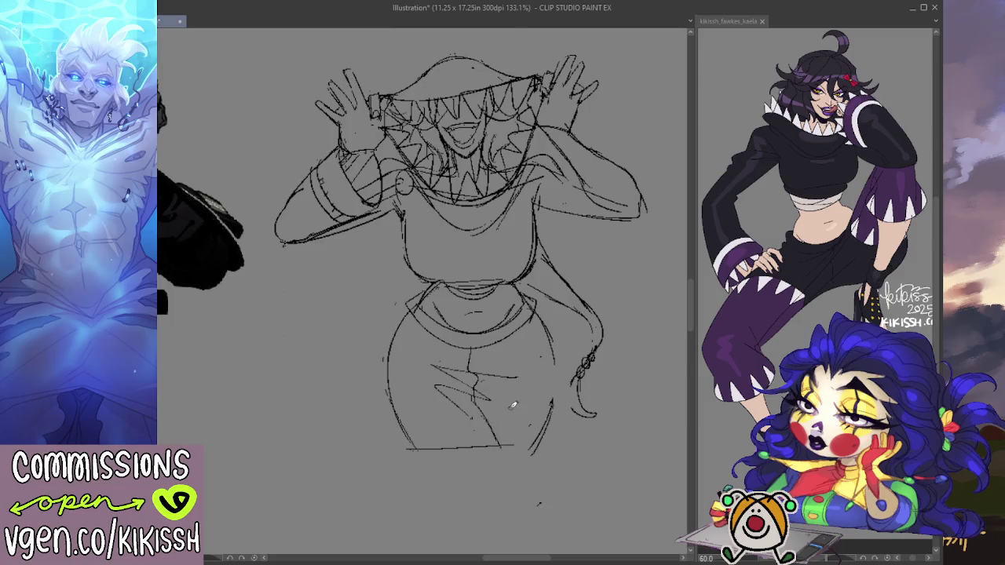
pyautogui.moveTo(481, 408)
pyautogui.mouseDown()
pyautogui.moveTo(431, 366)
pyautogui.moveTo(520, 384)
pyautogui.mouseUp()
pyautogui.press('e')
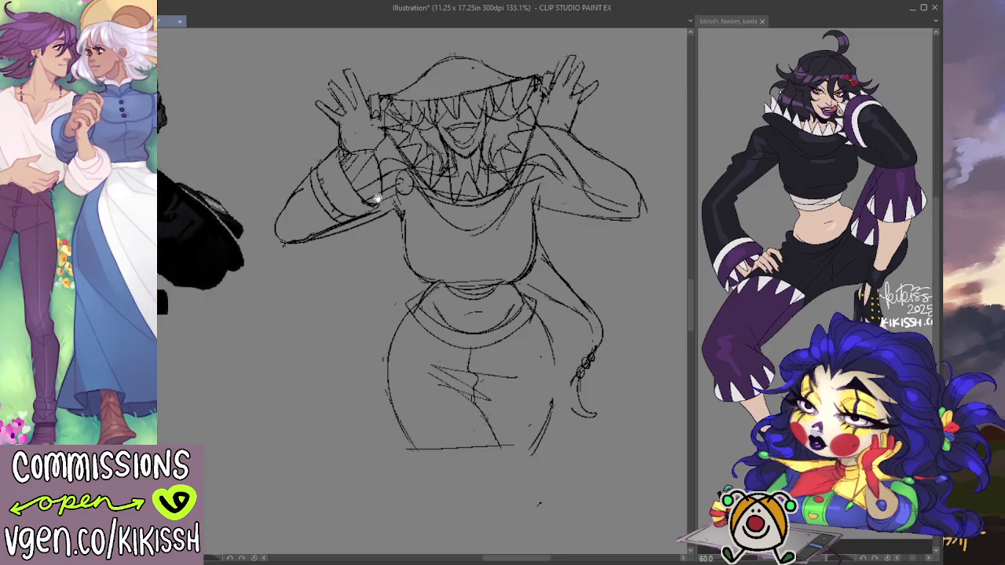
pyautogui.moveTo(382, 200); pyautogui.dragTo(514, 201)
pyautogui.scroll(1, 514, 200)
# Move up to the upper body and redraw the stroke along the top of the hat.
pyautogui.scroll(1, 463, 253)
pyautogui.scroll(1, 542, 117)
pyautogui.scroll(1, 558, 135)
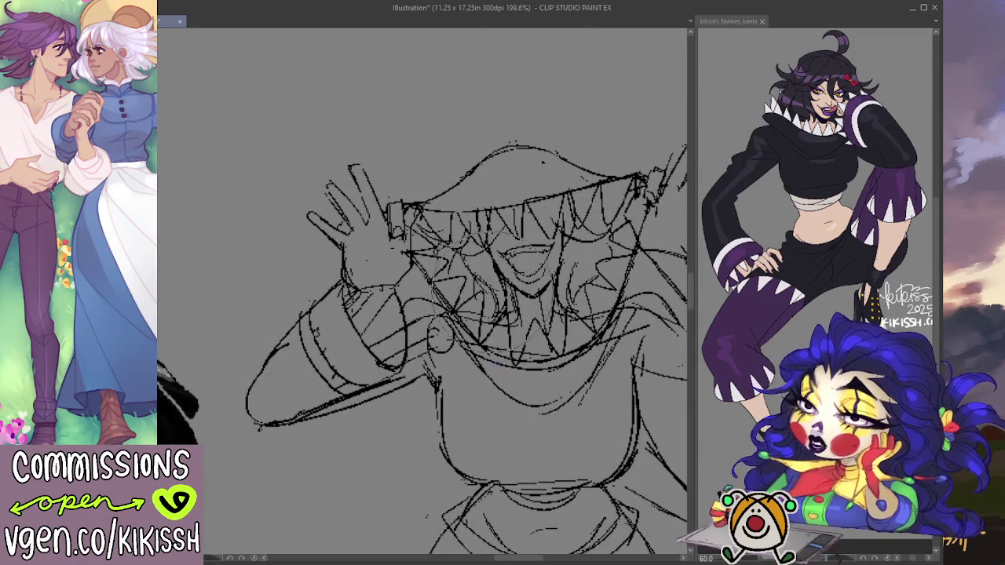
pyautogui.moveTo(507, 299); pyautogui.dragTo(493, 228)
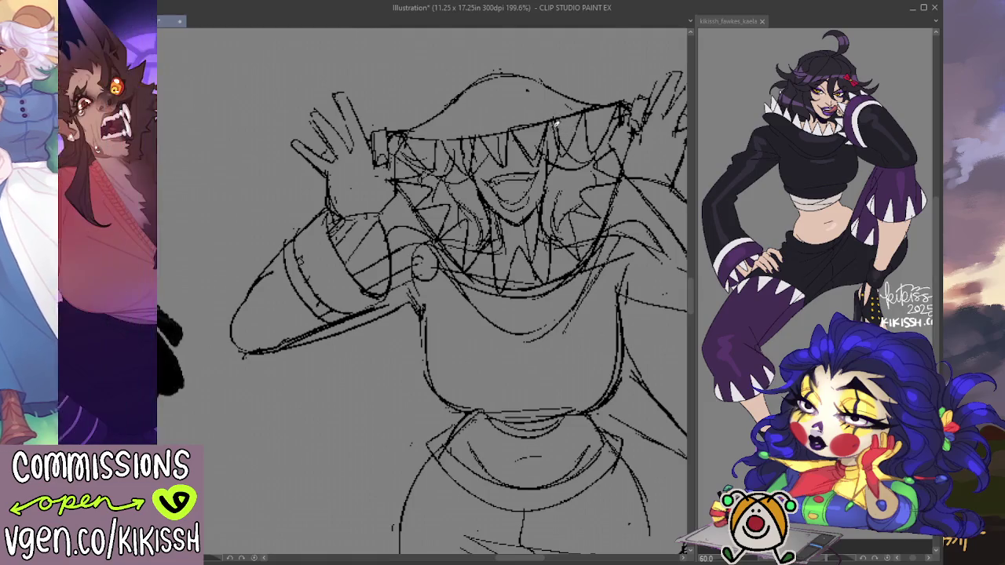
pyautogui.moveTo(420, 176)
pyautogui.mouseDown()
pyautogui.moveTo(318, 145)
pyautogui.moveTo(680, 136)
pyautogui.moveTo(421, 150)
pyautogui.mouseUp()
pyautogui.scroll(-1, 321, 139)
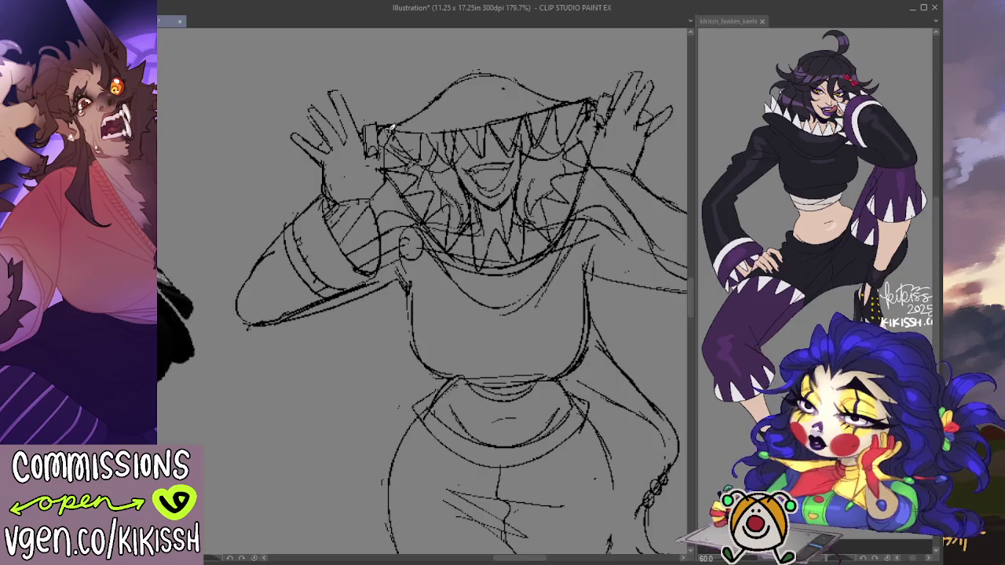
pyautogui.moveTo(507, 95); pyautogui.dragTo(564, 103)
pyautogui.hotkey('ctrl', 'z')
pyautogui.moveTo(493, 78); pyautogui.dragTo(566, 102)
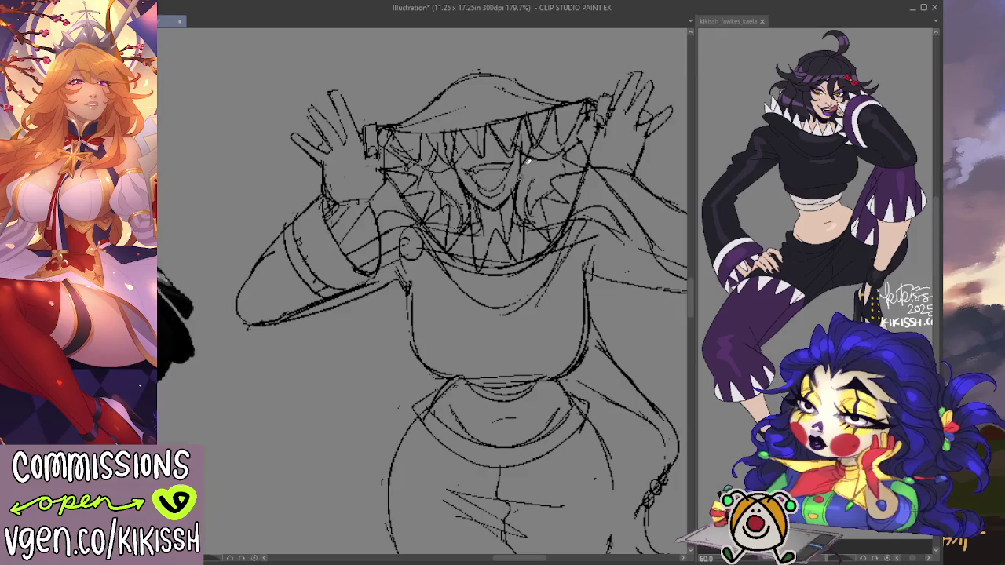
# Clean up the left forearm, erasing stray hatching and redrawing its contour lines.
pyautogui.moveTo(622, 144); pyautogui.dragTo(579, 136)
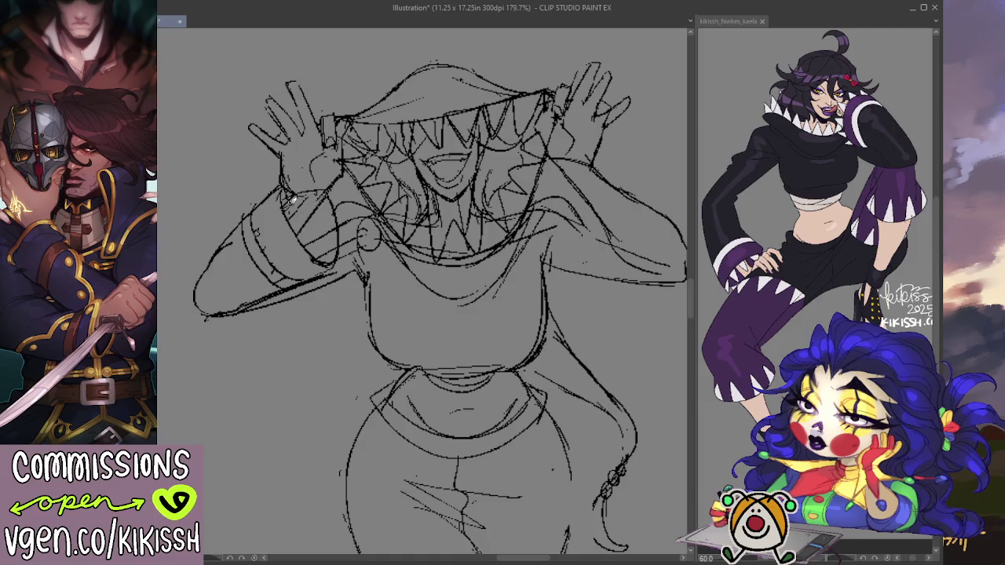
pyautogui.press('e')
pyautogui.press('p')
pyautogui.moveTo(284, 202); pyautogui.dragTo(329, 263)
pyautogui.press('e')
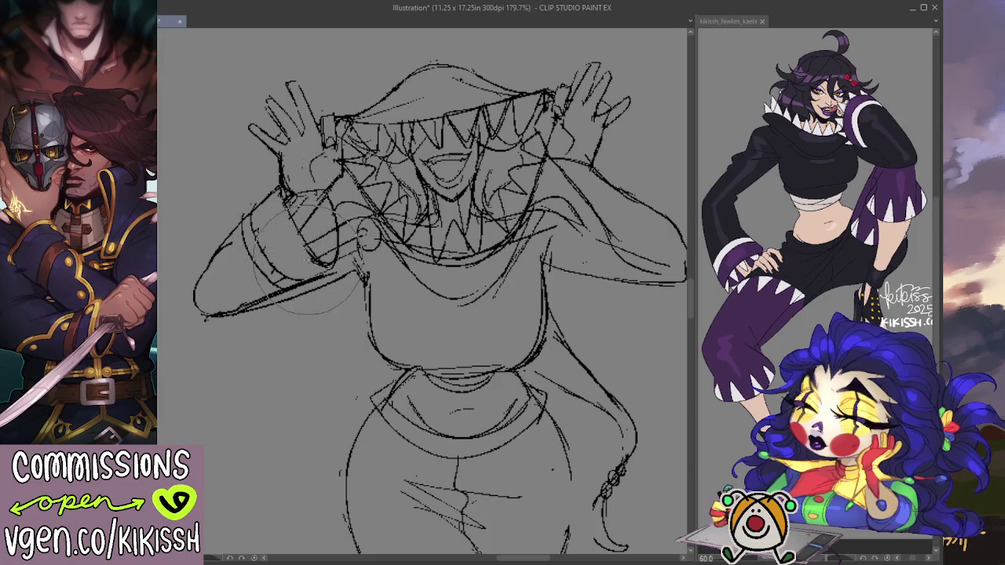
pyautogui.moveTo(315, 204); pyautogui.dragTo(345, 259)
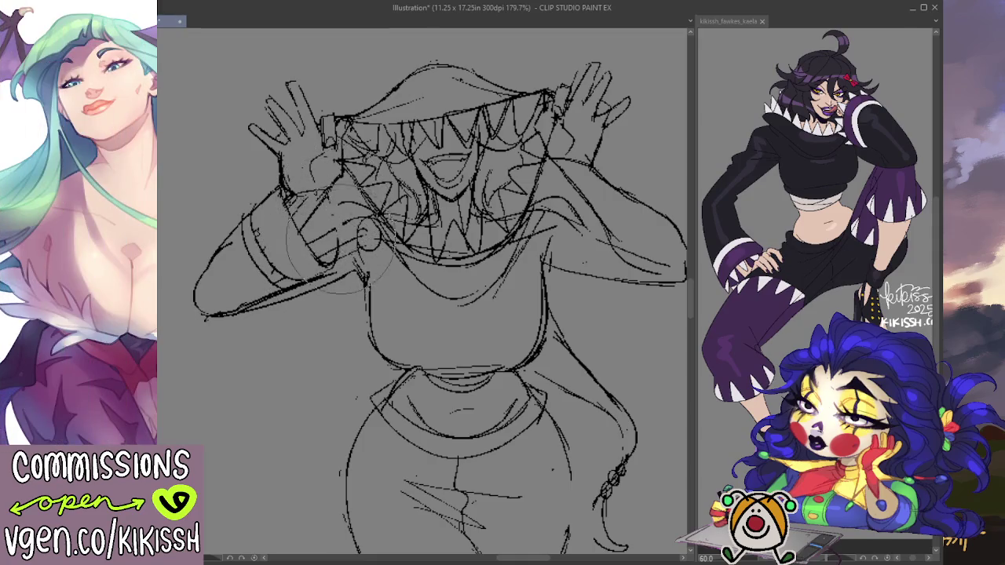
pyautogui.press('p')
pyautogui.moveTo(322, 197)
pyautogui.mouseDown()
pyautogui.moveTo(345, 255)
pyautogui.moveTo(369, 196)
pyautogui.mouseUp()
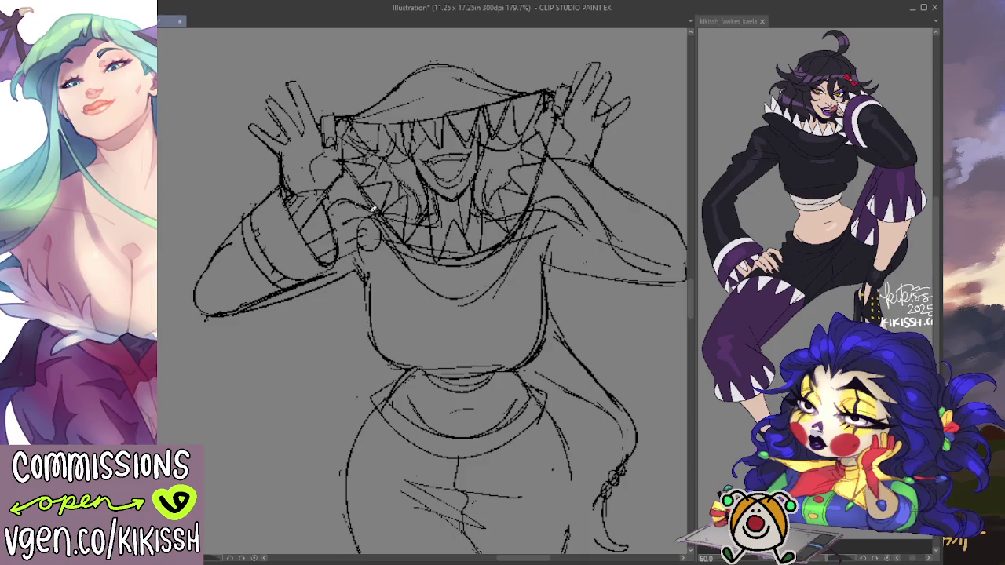
# Sketch the right shoulder and upper arm with a long sweeping shoulder line.
pyautogui.moveTo(595, 234)
pyautogui.mouseDown()
pyautogui.moveTo(543, 272)
pyautogui.moveTo(551, 259)
pyautogui.moveTo(540, 262)
pyautogui.mouseUp()
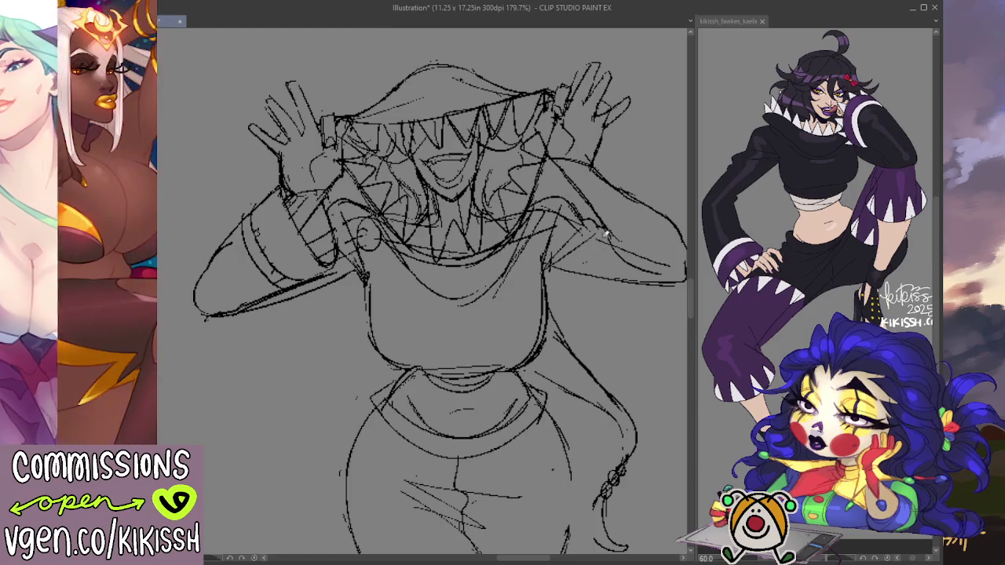
pyautogui.moveTo(610, 228); pyautogui.dragTo(537, 208)
pyautogui.moveTo(475, 245)
pyautogui.mouseDown()
pyautogui.moveTo(583, 266)
pyautogui.moveTo(598, 190)
pyautogui.mouseUp()
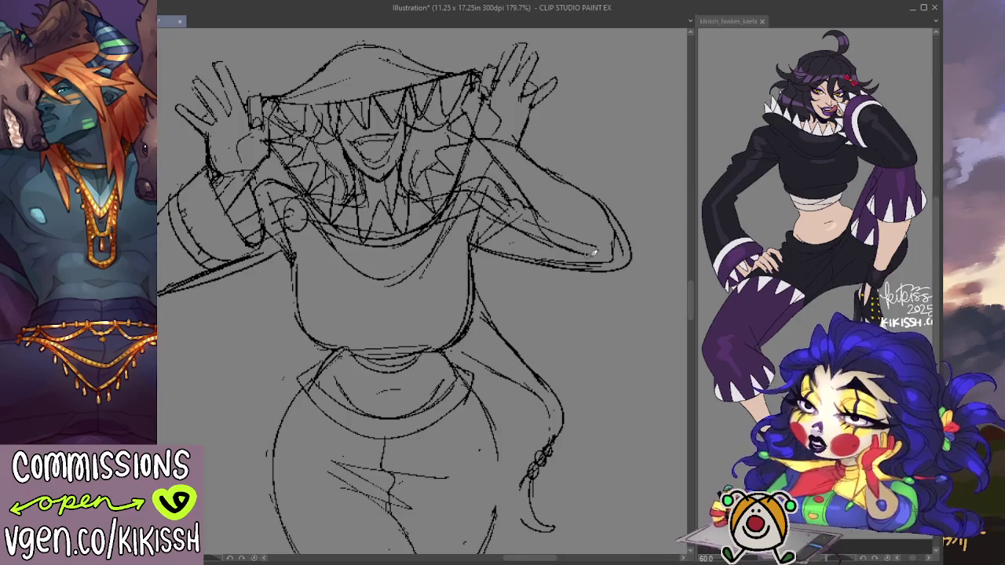
pyautogui.hotkey('ctrl', 'z')
# Lighten old lines around the right hand and shoulder, then redraw the right forearm.
pyautogui.press('e')
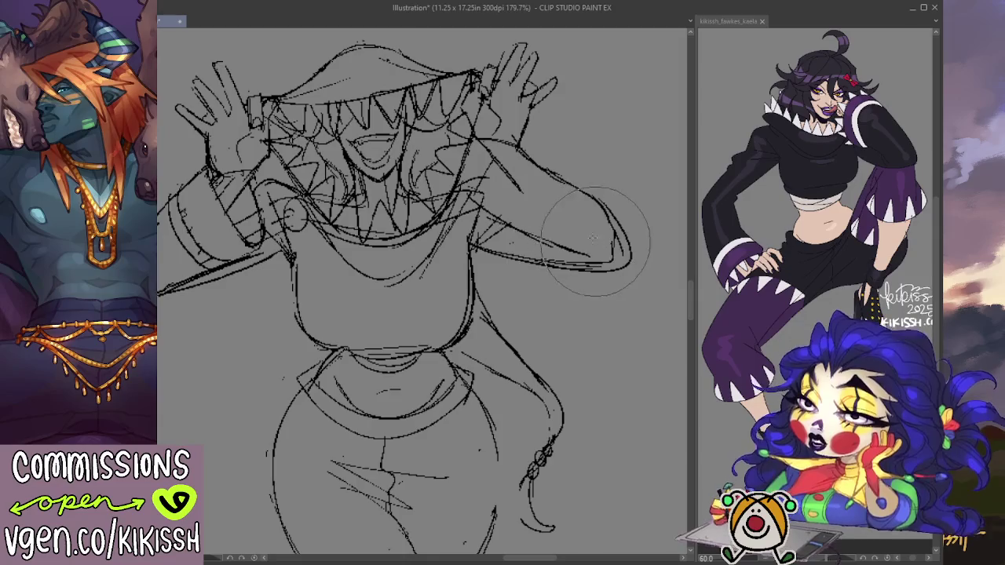
pyautogui.press('p')
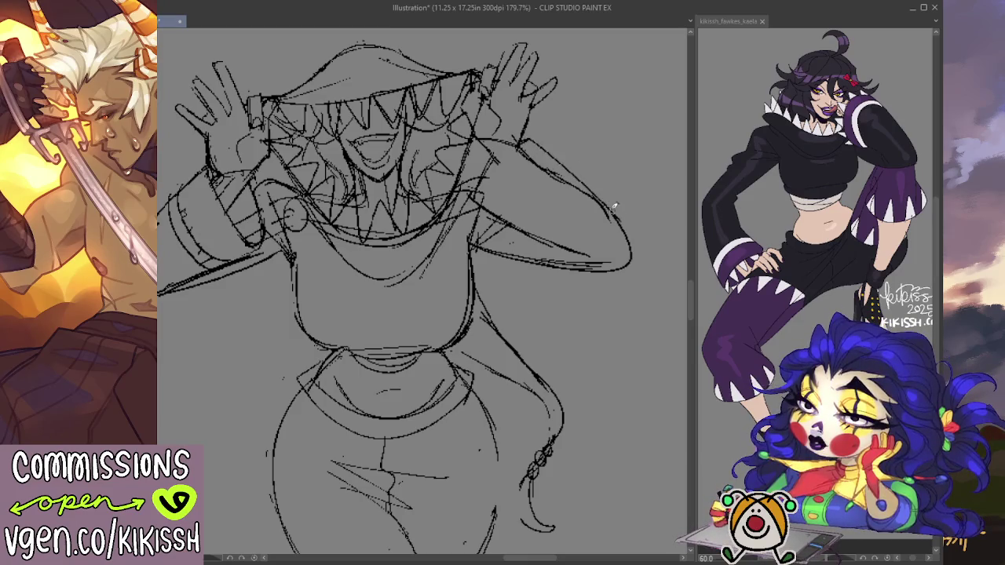
pyautogui.press('e')
pyautogui.moveTo(572, 168); pyautogui.dragTo(549, 157)
pyautogui.press('p')
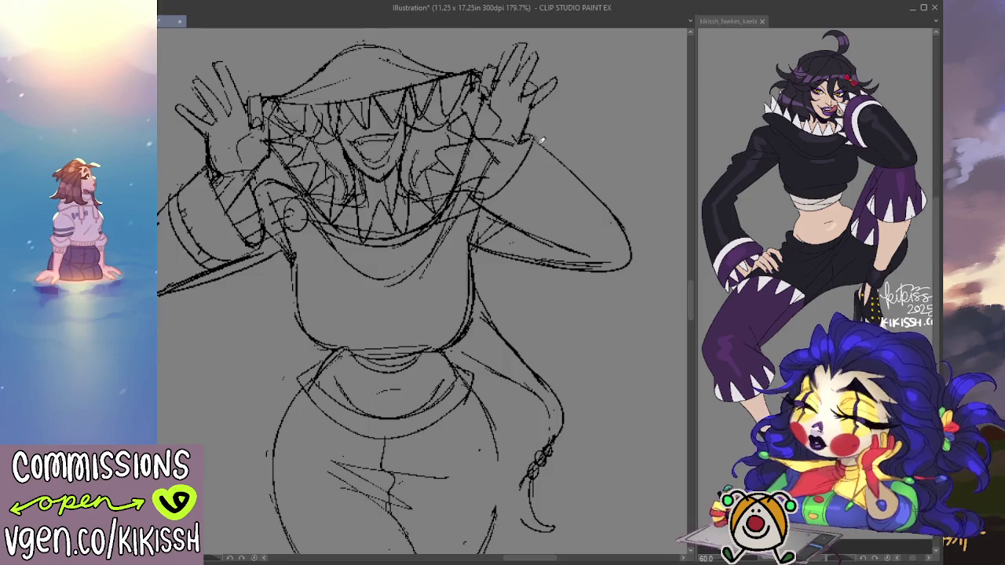
pyautogui.moveTo(521, 133); pyautogui.dragTo(577, 163)
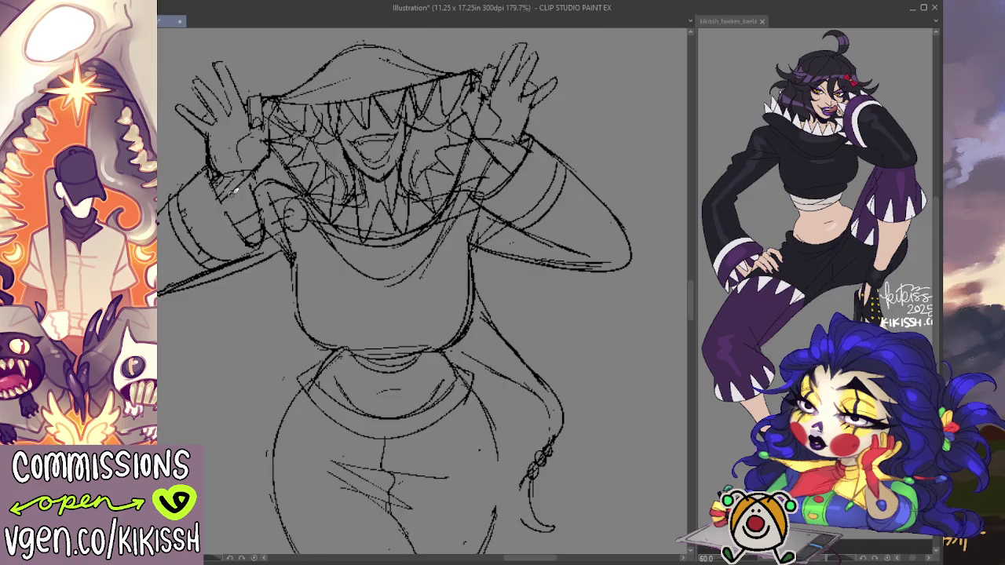
pyautogui.press('e')
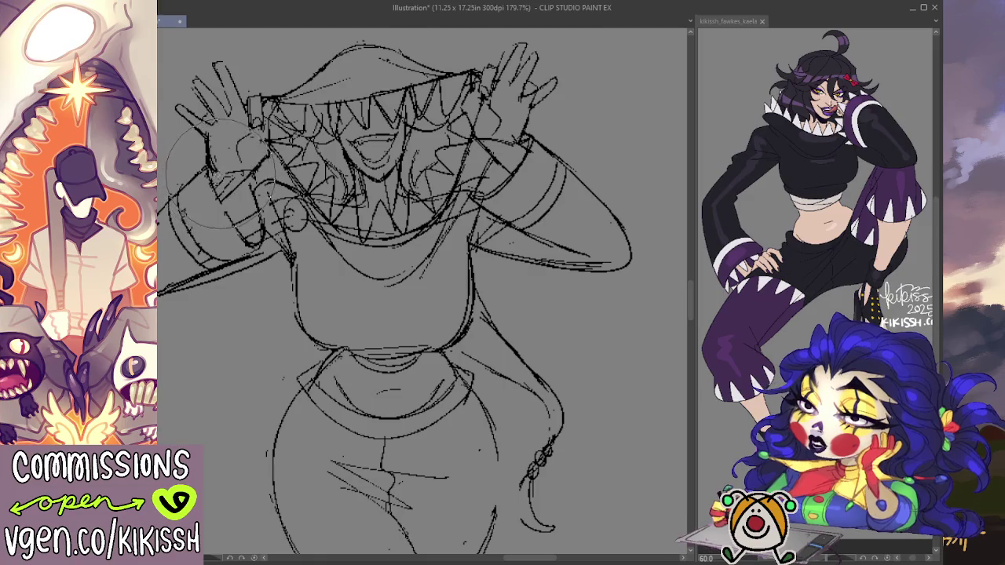
pyautogui.press('p')
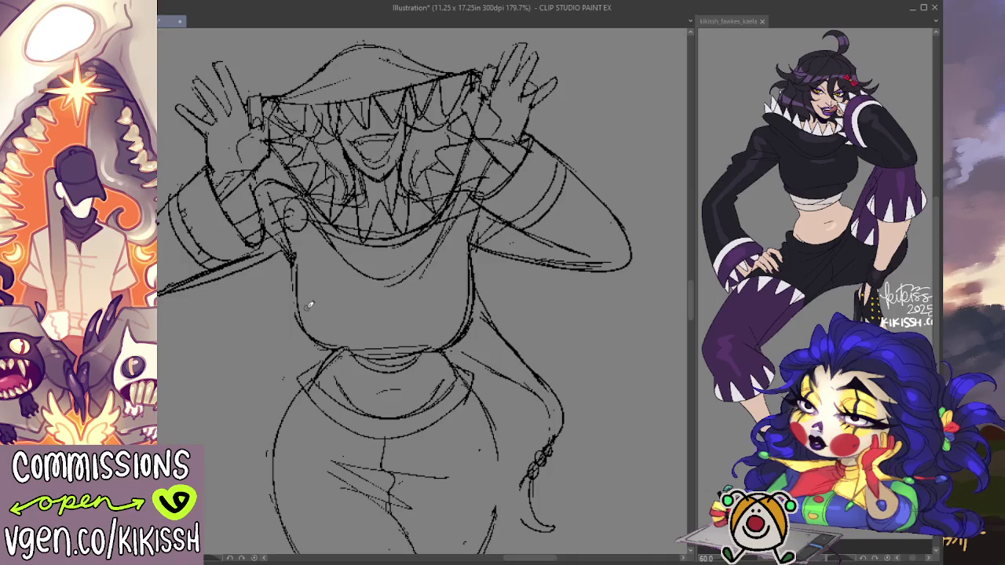
pyautogui.scroll(-1, 325, 292)
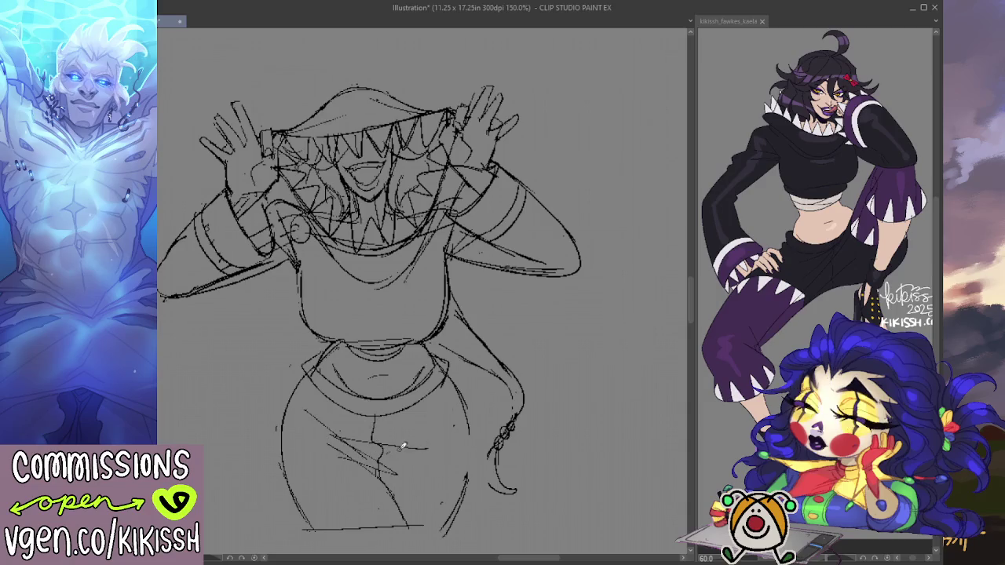
# Redraw the left hip curve, darken the right thigh line and add a lower-belly line.
pyautogui.moveTo(407, 459); pyautogui.dragTo(430, 434)
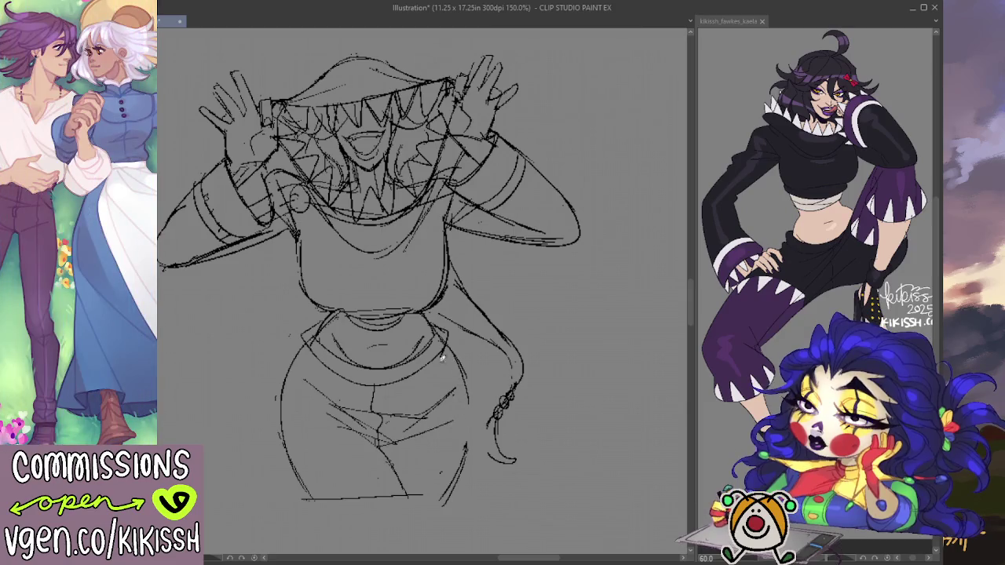
pyautogui.press('e')
pyautogui.press('p')
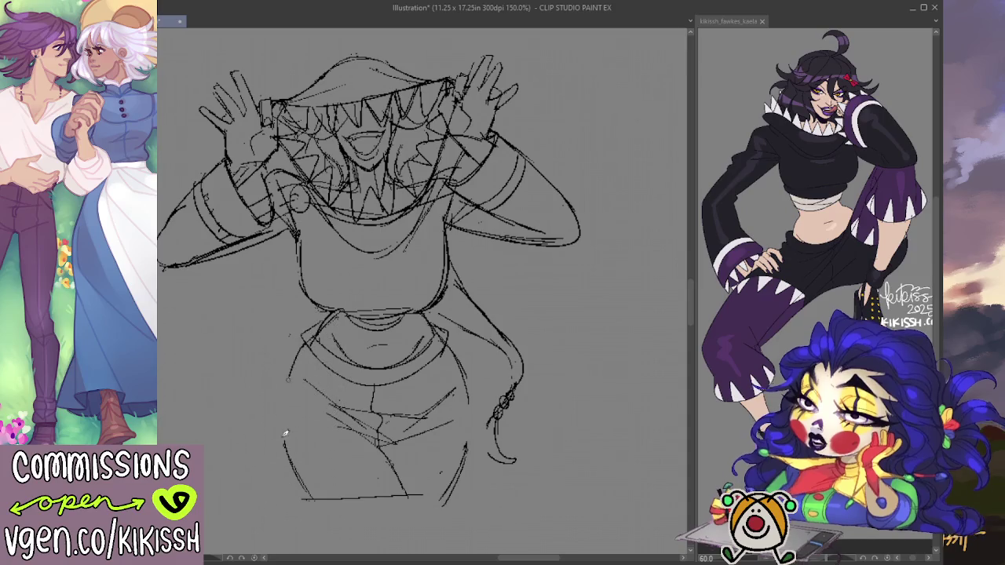
pyautogui.moveTo(297, 351); pyautogui.dragTo(301, 475)
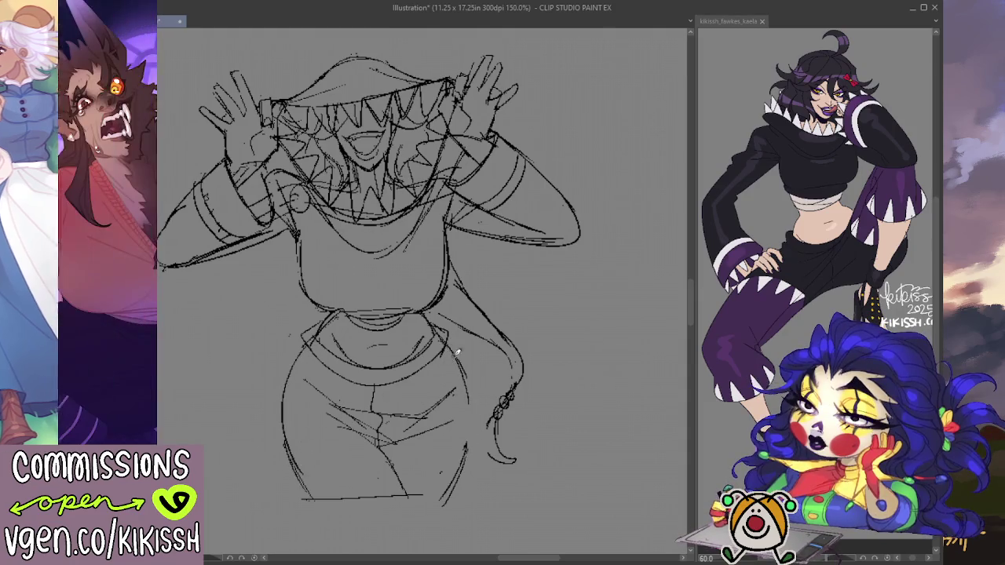
pyautogui.moveTo(475, 416); pyautogui.dragTo(446, 493)
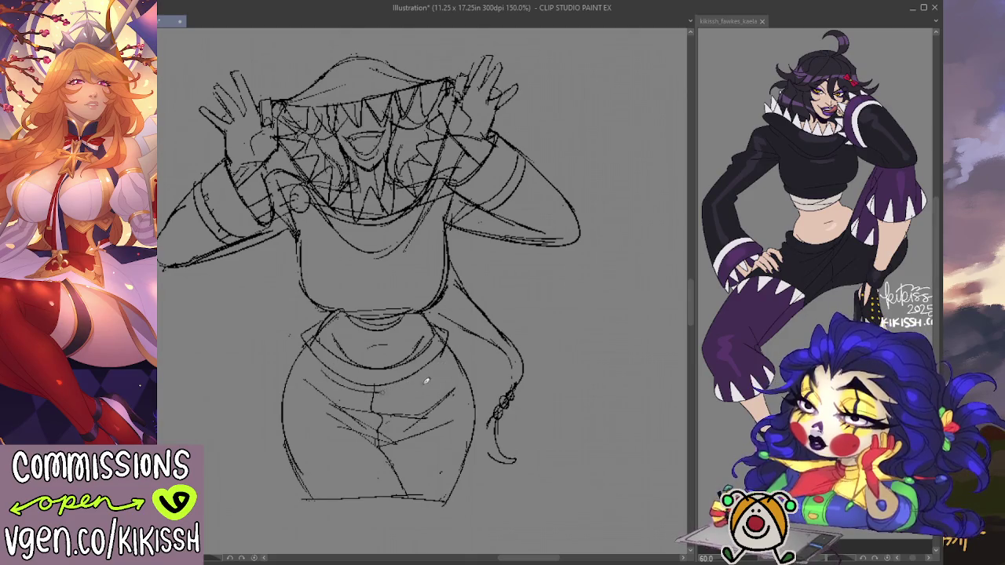
pyautogui.moveTo(329, 387); pyautogui.dragTo(422, 380)
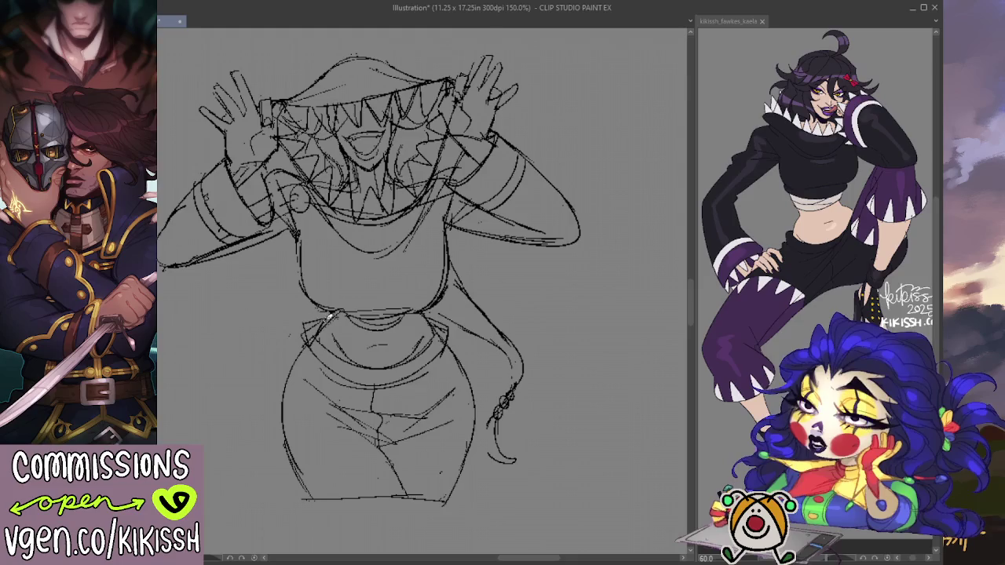
pyautogui.press('e')
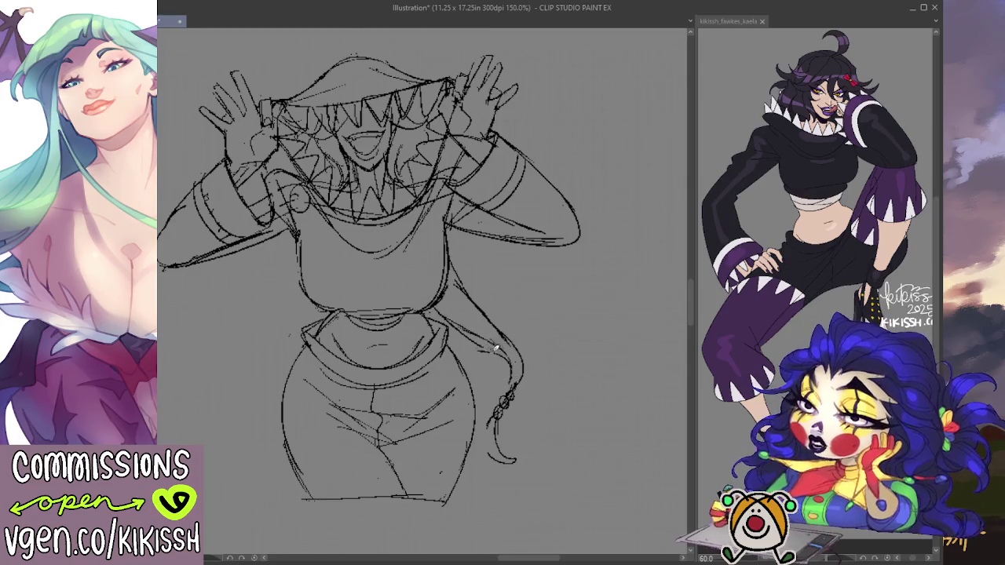
pyautogui.press('e')
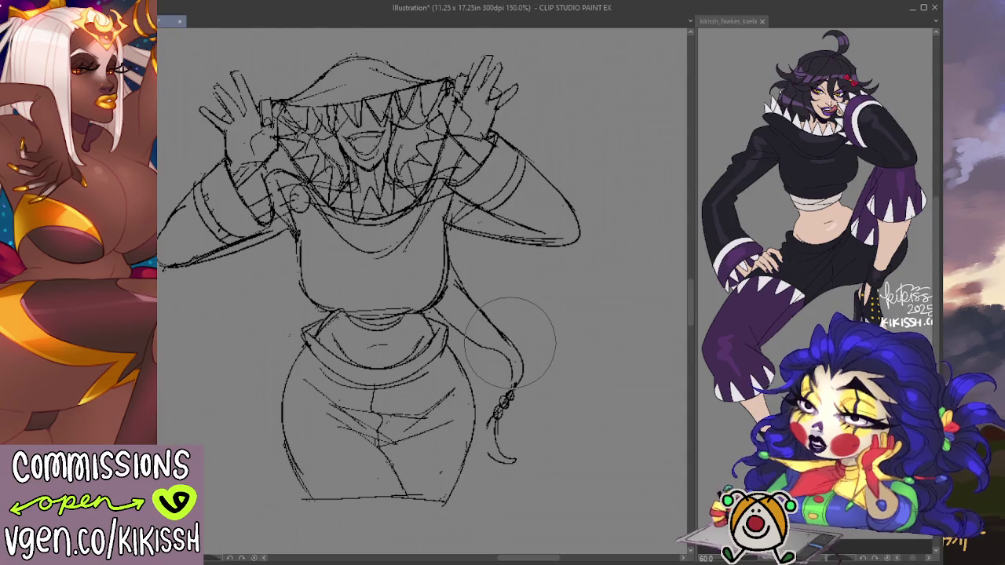
pyautogui.moveTo(489, 321); pyautogui.dragTo(512, 279)
# Recentre the view and sketch a faint stroke in the hair above the toothy collar.
pyautogui.press('p')
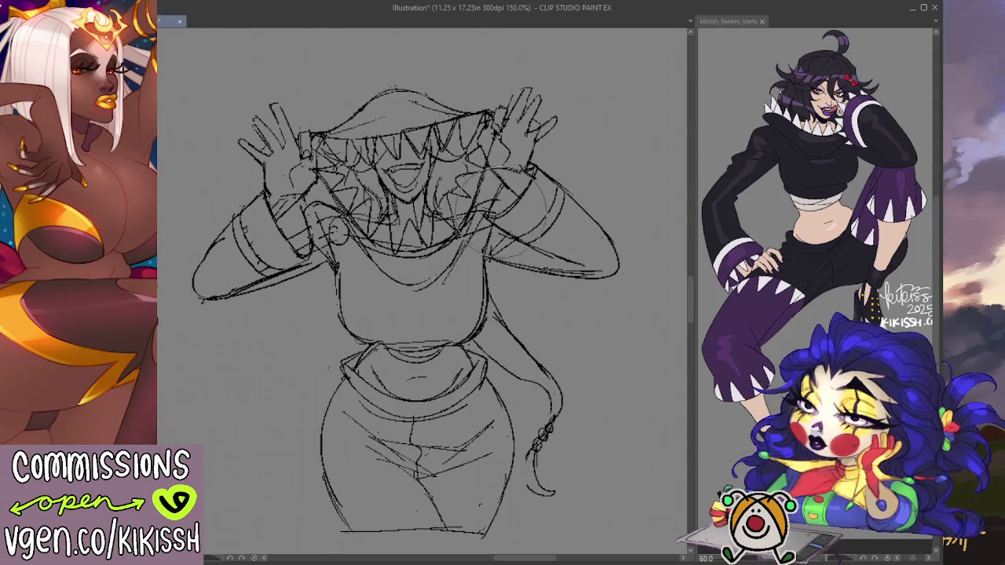
pyautogui.moveTo(482, 186); pyautogui.dragTo(507, 193)
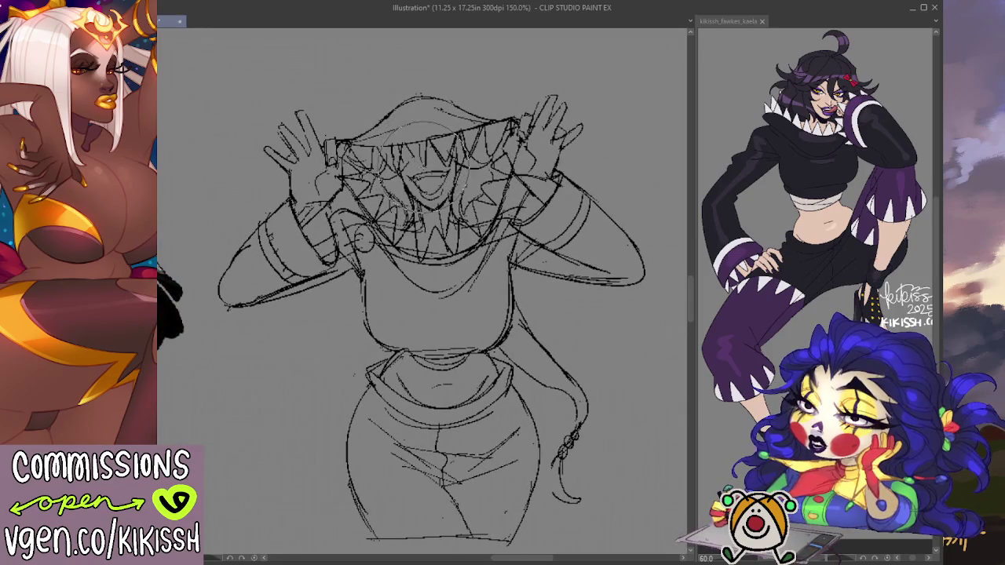
pyautogui.press('p')
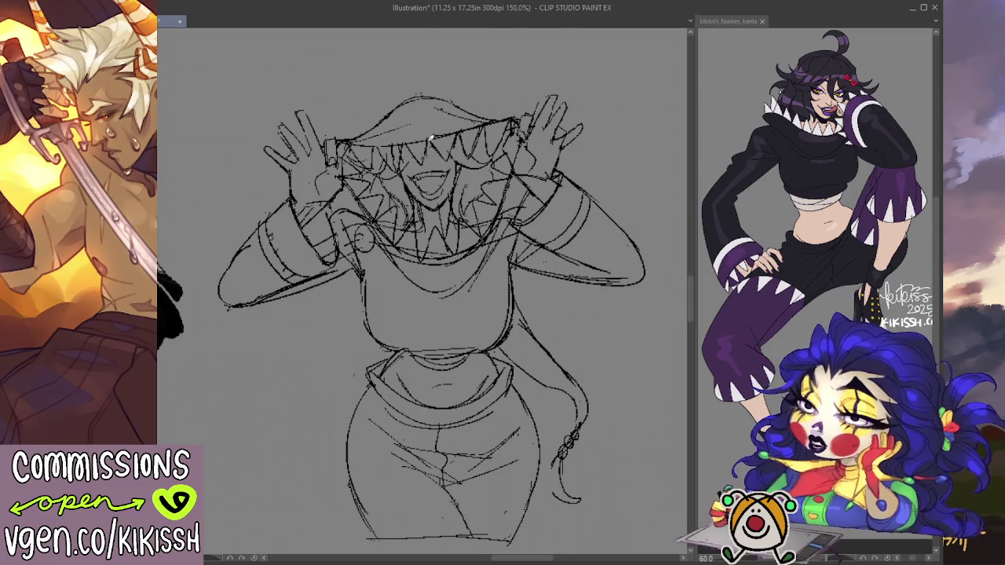
pyautogui.moveTo(400, 110); pyautogui.dragTo(359, 133)
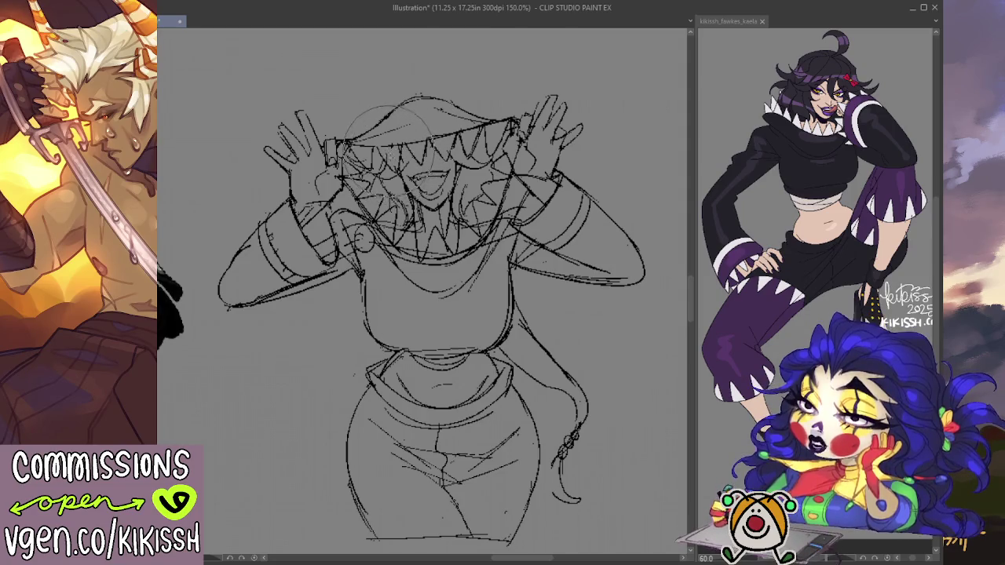